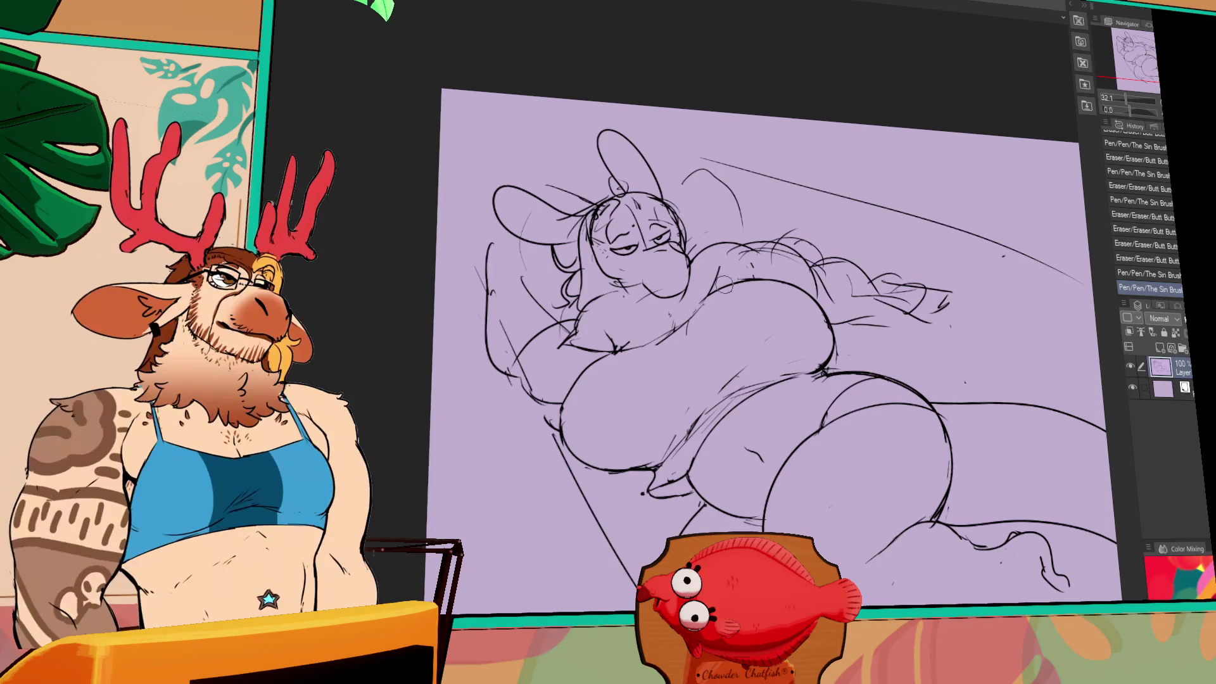
Touch up the bunny's chest lines and redraw part of the shoulder
mouse_move(703, 323)
left_mouse_down()
mouse_move(627, 358)
mouse_move(741, 288)
mouse_move(715, 275)
mouse_move(735, 266)
mouse_move(801, 295)
left_mouse_up()
scroll(773, 349, "up", 2)
mouse_move(740, 263)
left_mouse_down()
mouse_move(754, 278)
mouse_move(826, 267)
left_mouse_up()
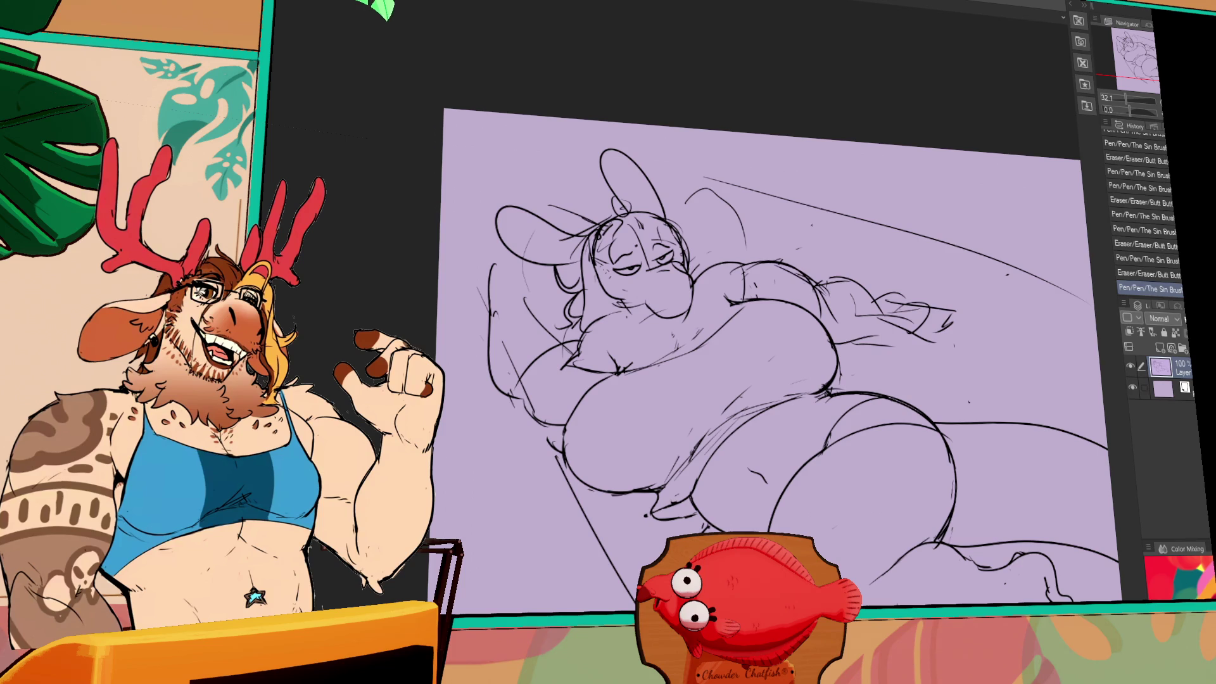
key("ctrl+z")
left_click_drag(760, 309, 765, 312)
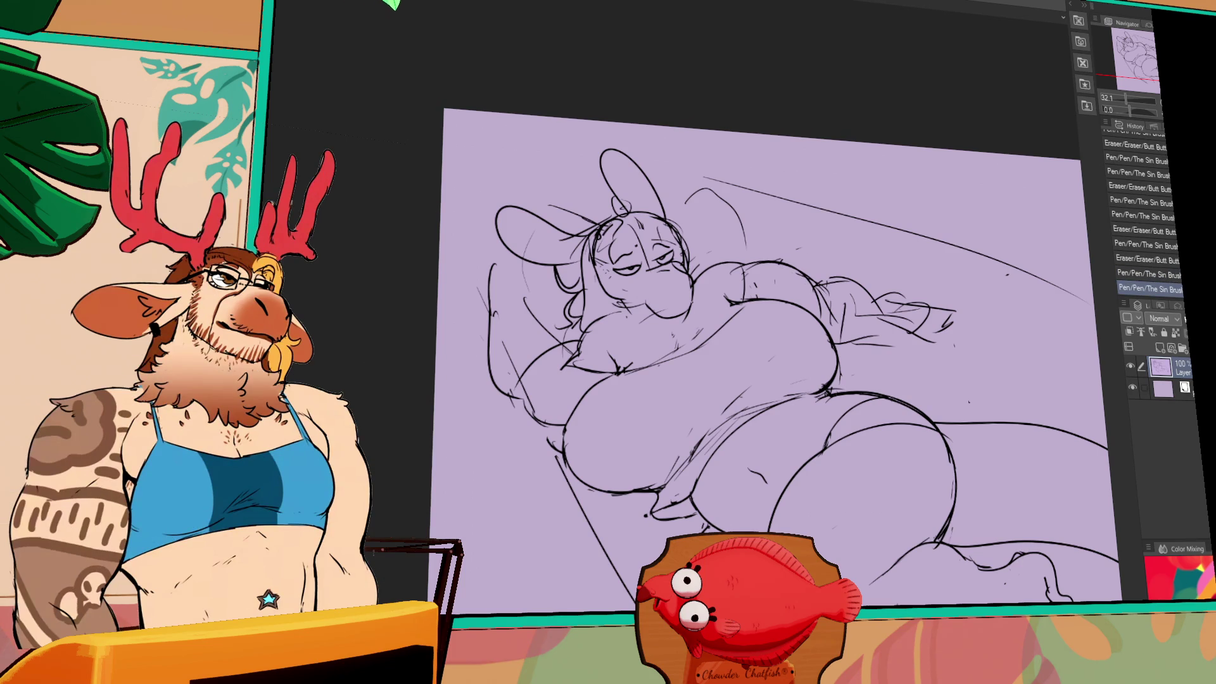
left_click_drag(895, 298, 883, 291)
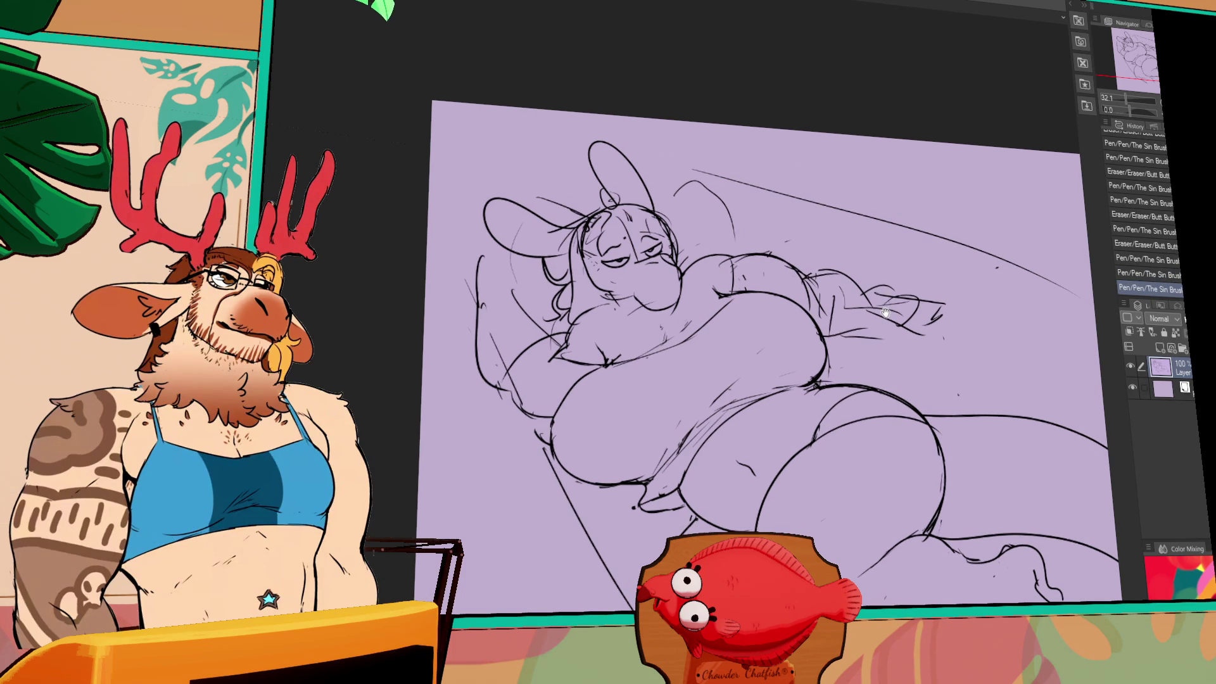
left_click_drag(971, 234, 971, 230)
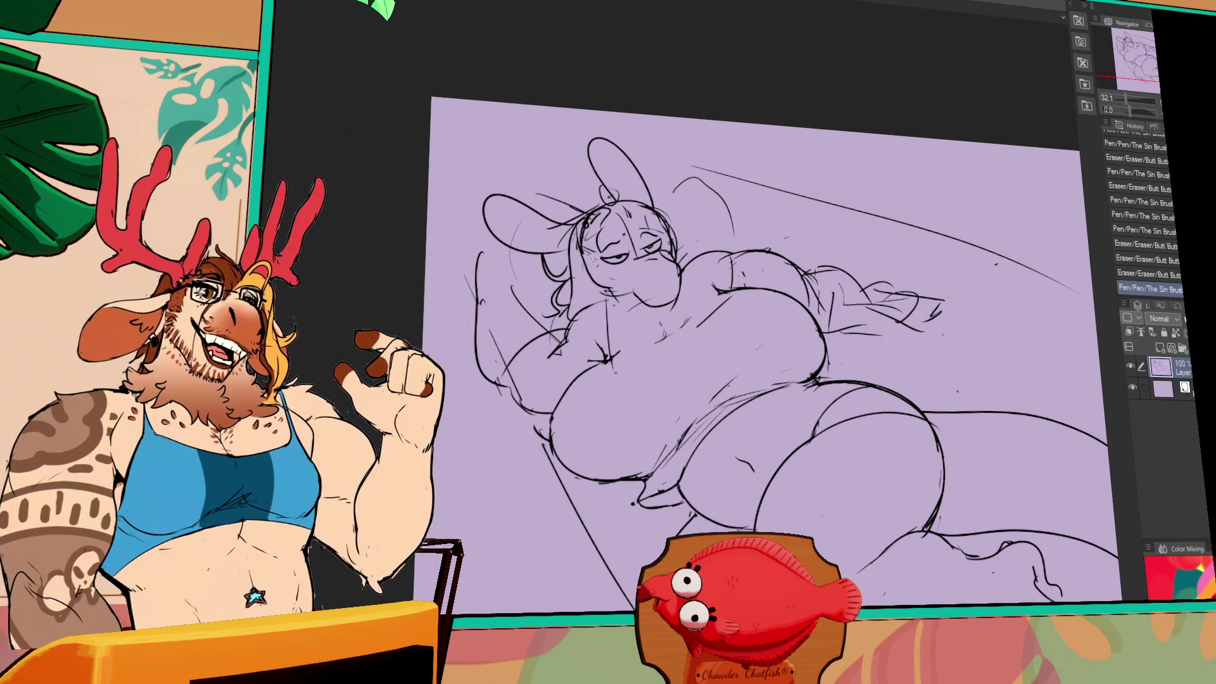
Retry the vertical and short curved strokes through the chest, undoing the unwanted attempts
key("ctrl+z")
left_click_drag(609, 306, 611, 387)
key("ctrl+z")
key("ctrl+z")
left_click_drag(609, 324, 616, 349)
left_click_drag(613, 347, 605, 364)
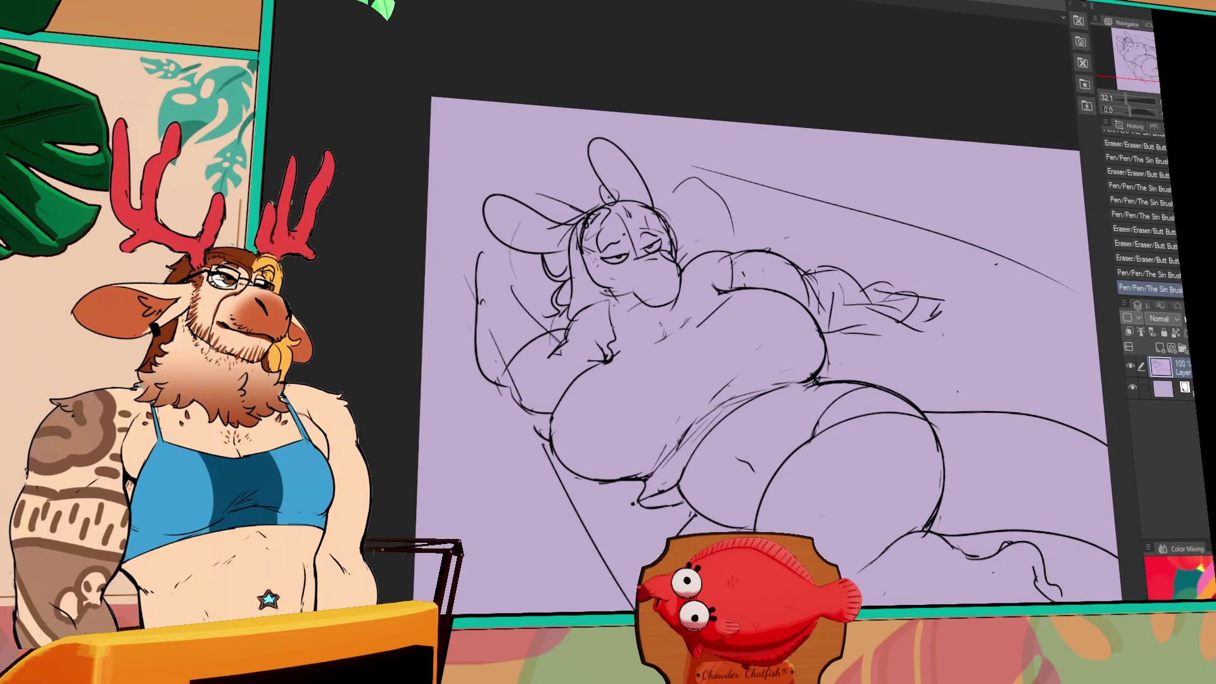
key("ctrl+z")
mouse_move(611, 365)
left_mouse_down()
mouse_move(671, 405)
mouse_move(637, 402)
left_mouse_up()
key("ctrl+z")
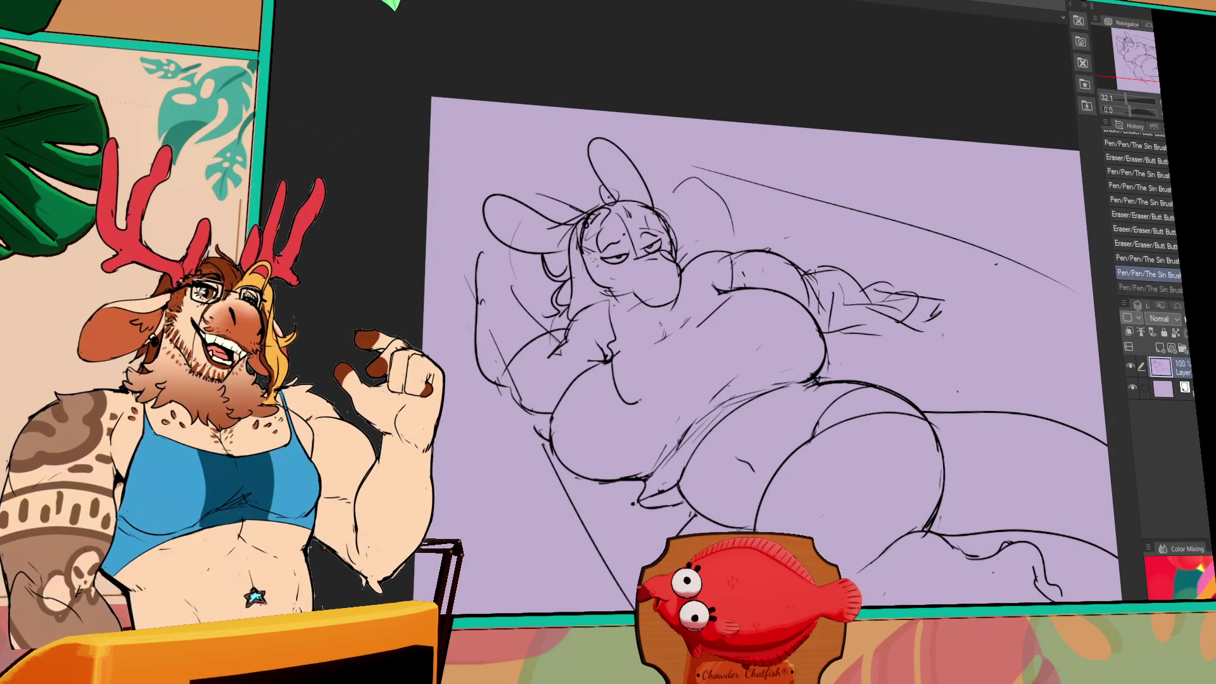
Redraw the chest line as a U-shaped curve and erase the stray marks around it
left_click_drag(639, 332, 700, 399)
key("ctrl+z")
left_click_drag(613, 371, 662, 384)
mouse_move(709, 298)
left_mouse_down()
mouse_move(703, 349)
mouse_move(676, 380)
mouse_move(697, 329)
mouse_move(684, 291)
left_mouse_up()
key("ctrl+z")
key("ctrl+z")
key("ctrl+z")
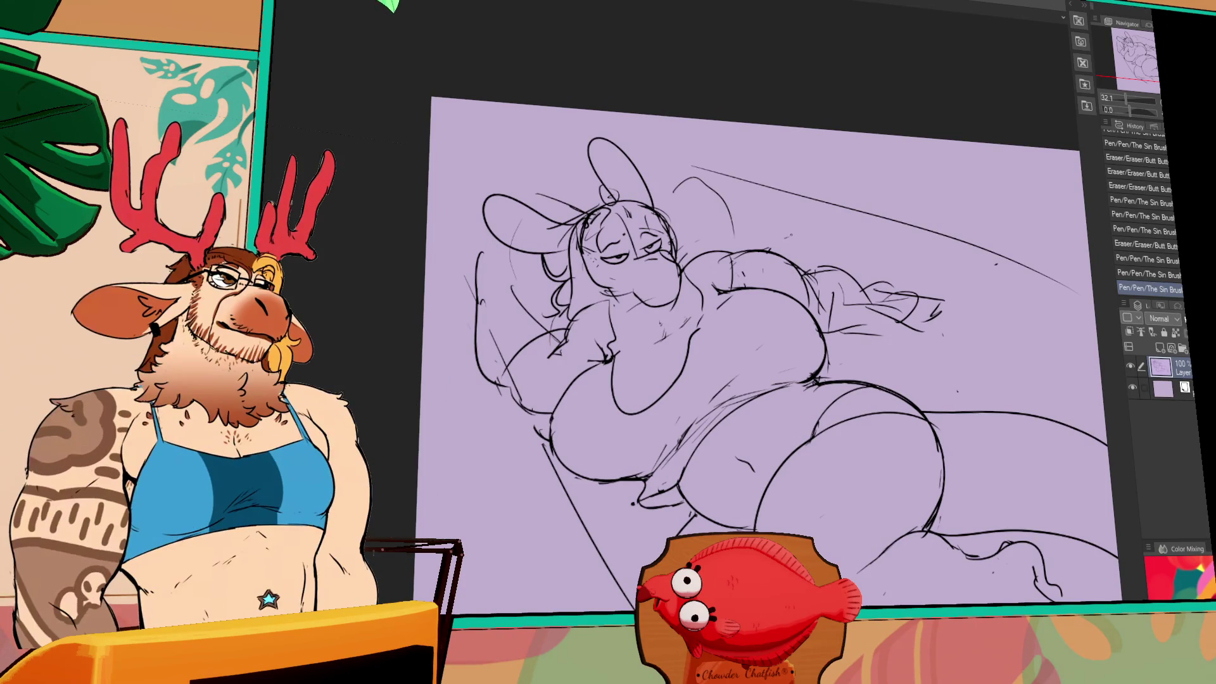
Erase spots on the upper chest and redraw a chest stroke, toggling undo/redo to compare it
mouse_move(652, 318)
left_mouse_down()
mouse_move(677, 364)
mouse_move(674, 345)
left_mouse_up()
left_click_drag(674, 336, 677, 349)
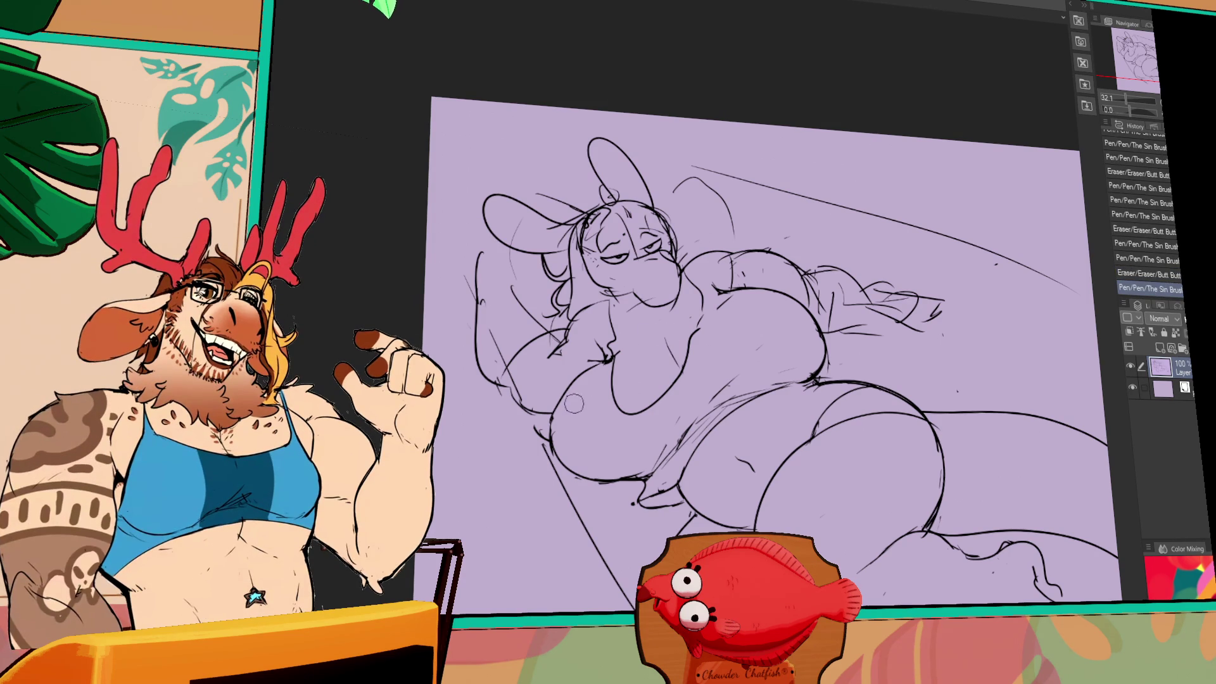
mouse_move(574, 402)
left_mouse_down()
mouse_move(561, 380)
mouse_move(551, 432)
left_mouse_up()
key("ctrl+z")
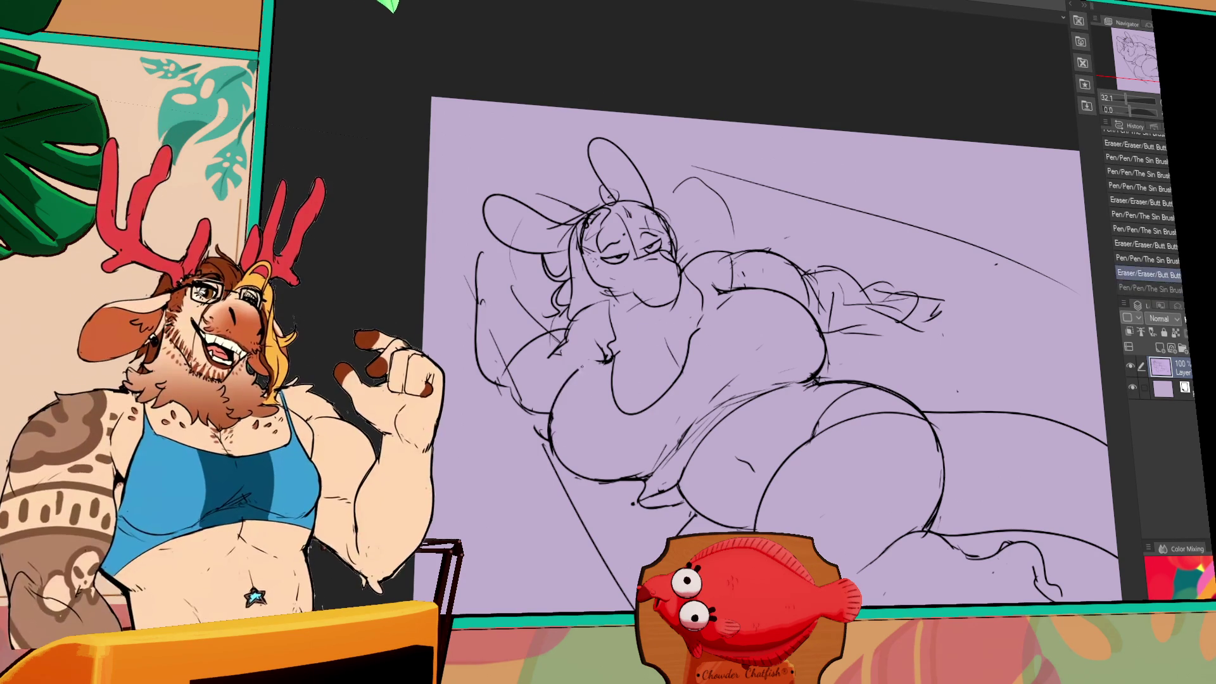
key("ctrl+y")
key("ctrl+z")
key("ctrl+y")
key("ctrl+z")
key("ctrl+y")
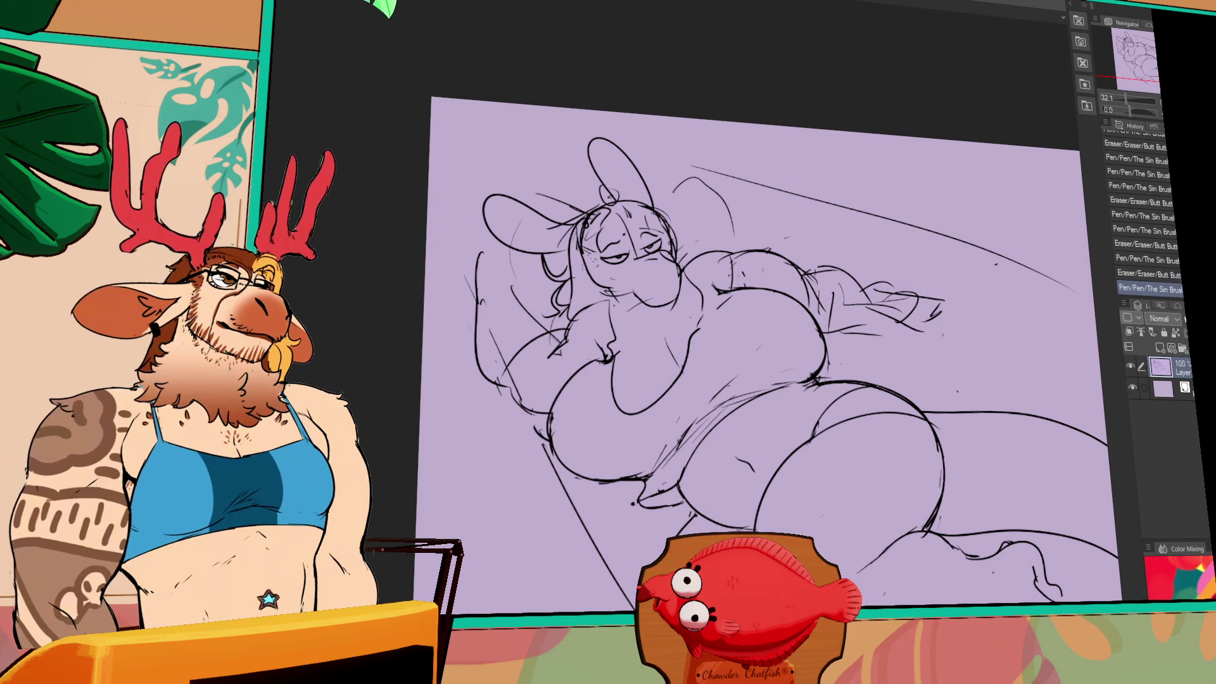
Clean up the small chest lines, comparing the latest strokes before keeping them
mouse_move(589, 380)
left_mouse_down()
mouse_move(602, 329)
mouse_move(564, 405)
left_mouse_up()
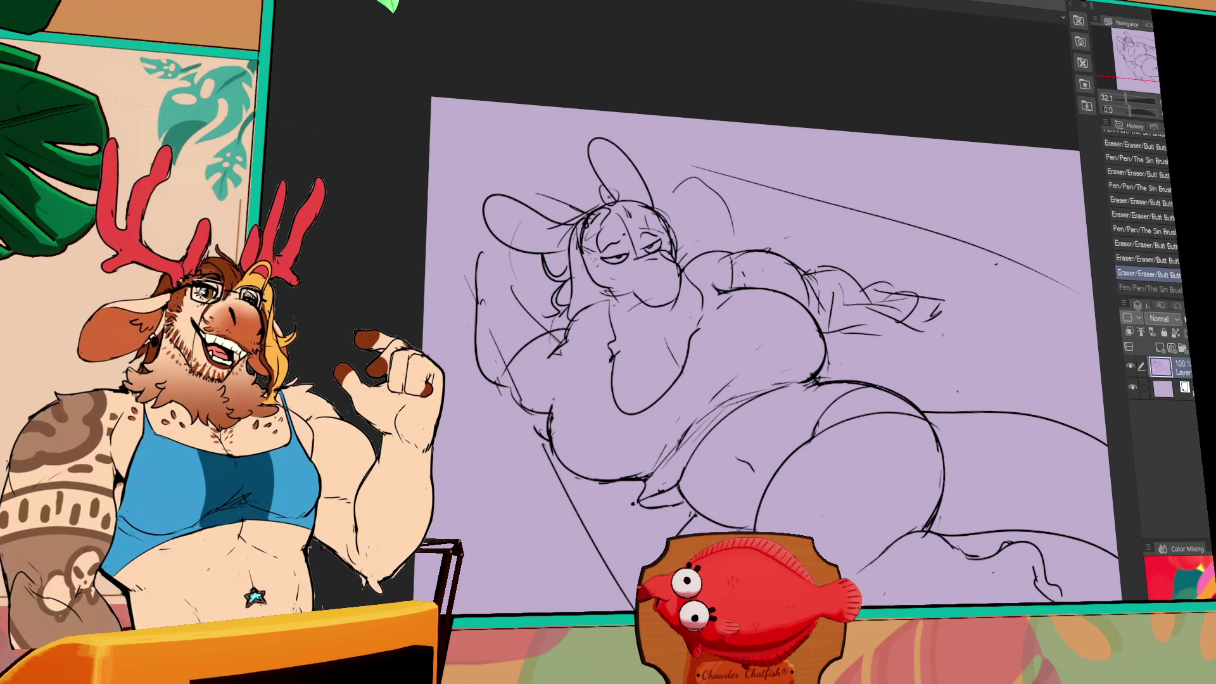
mouse_move(583, 364)
left_mouse_down()
mouse_move(552, 431)
mouse_move(595, 375)
mouse_move(575, 348)
mouse_move(592, 366)
mouse_move(607, 352)
mouse_move(611, 375)
left_mouse_up()
key("ctrl+z")
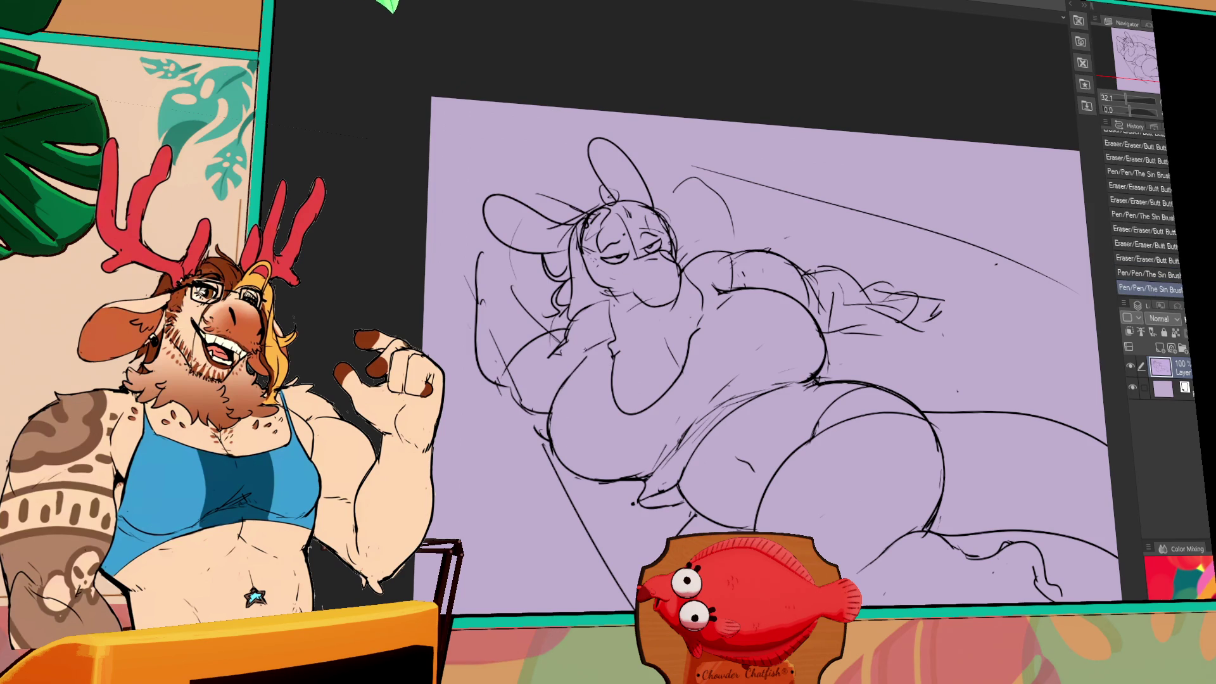
mouse_move(554, 342)
left_mouse_down()
mouse_move(567, 365)
mouse_move(560, 345)
mouse_move(586, 349)
mouse_move(573, 380)
left_mouse_up()
key("ctrl+z")
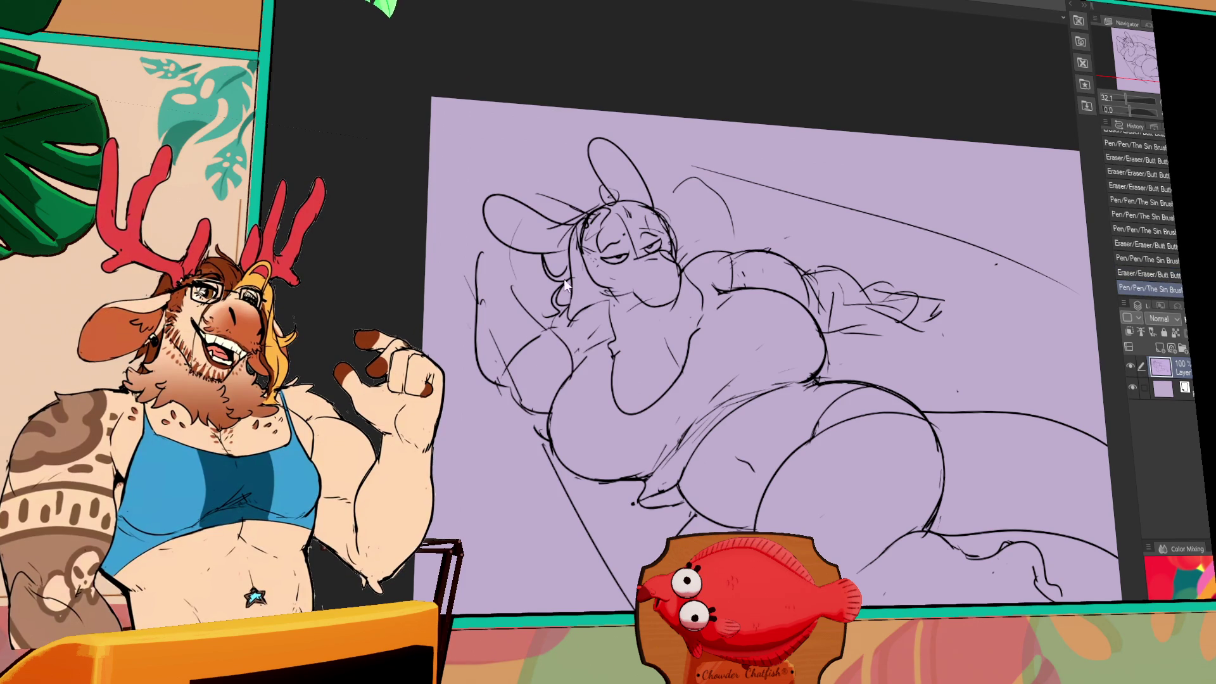
key("ctrl+z")
key("ctrl+y")
key("ctrl+z")
key("ctrl+y")
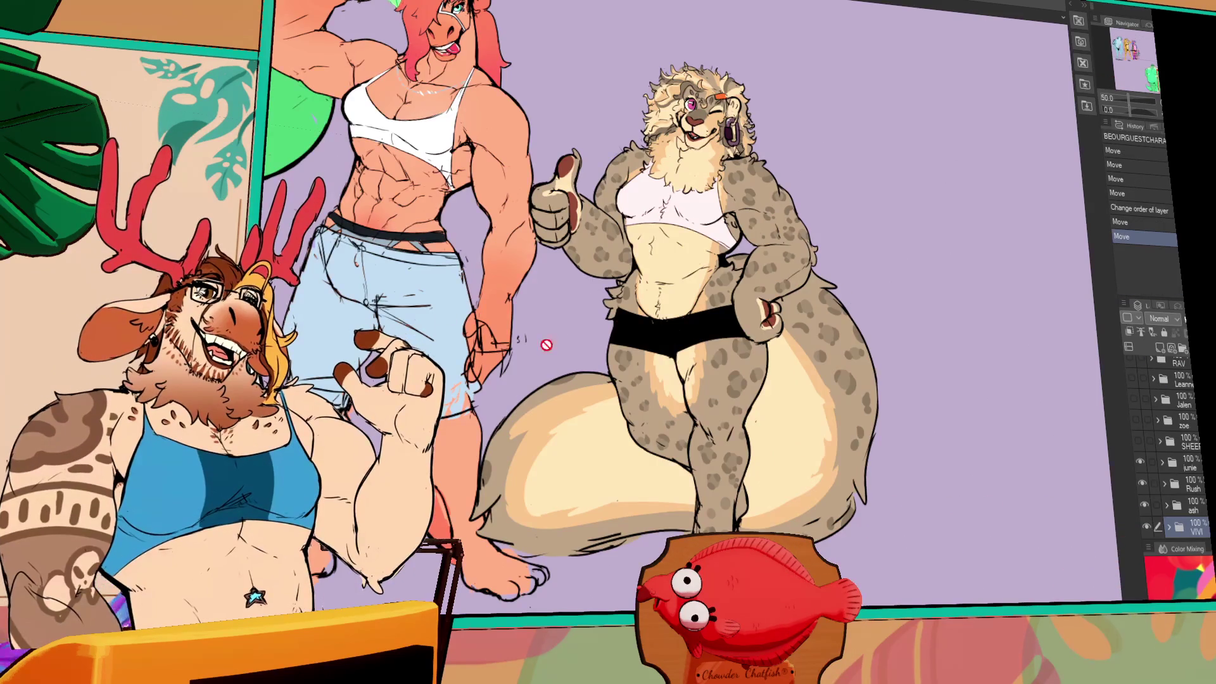
left_click_drag(546, 344, 971, 463)
scroll(1173, 456, "up", 3)
scroll(1166, 447, "up", 3)
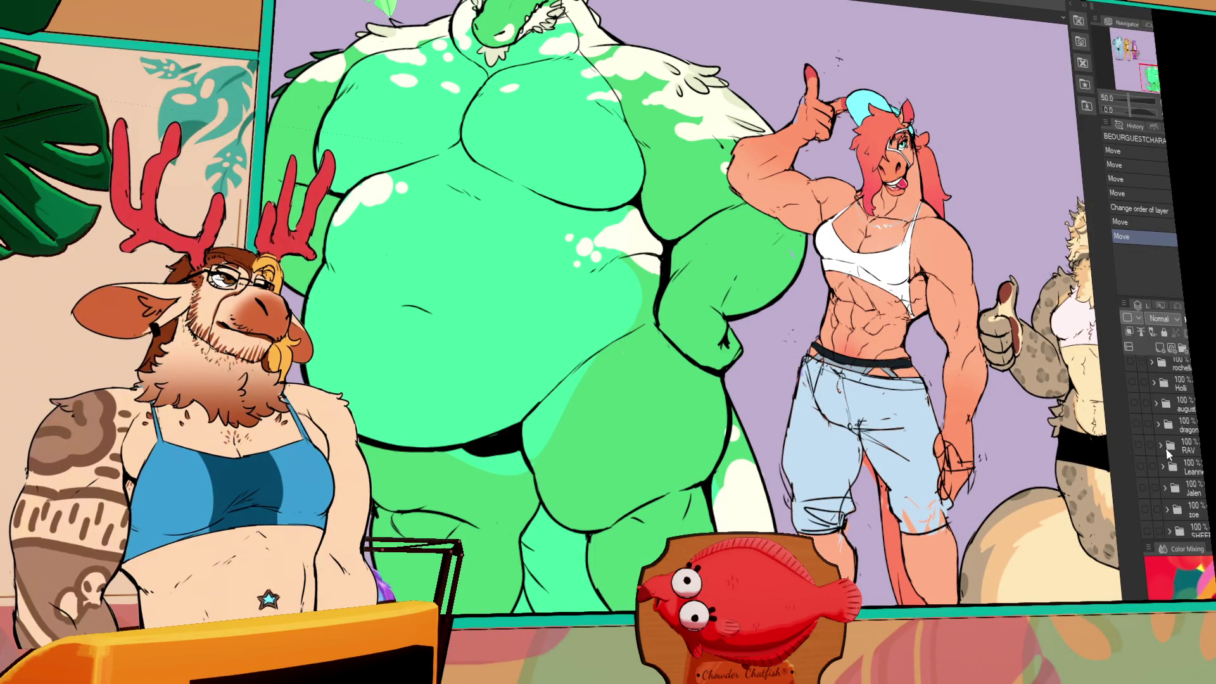
left_click(1140, 437)
left_click(1123, 78)
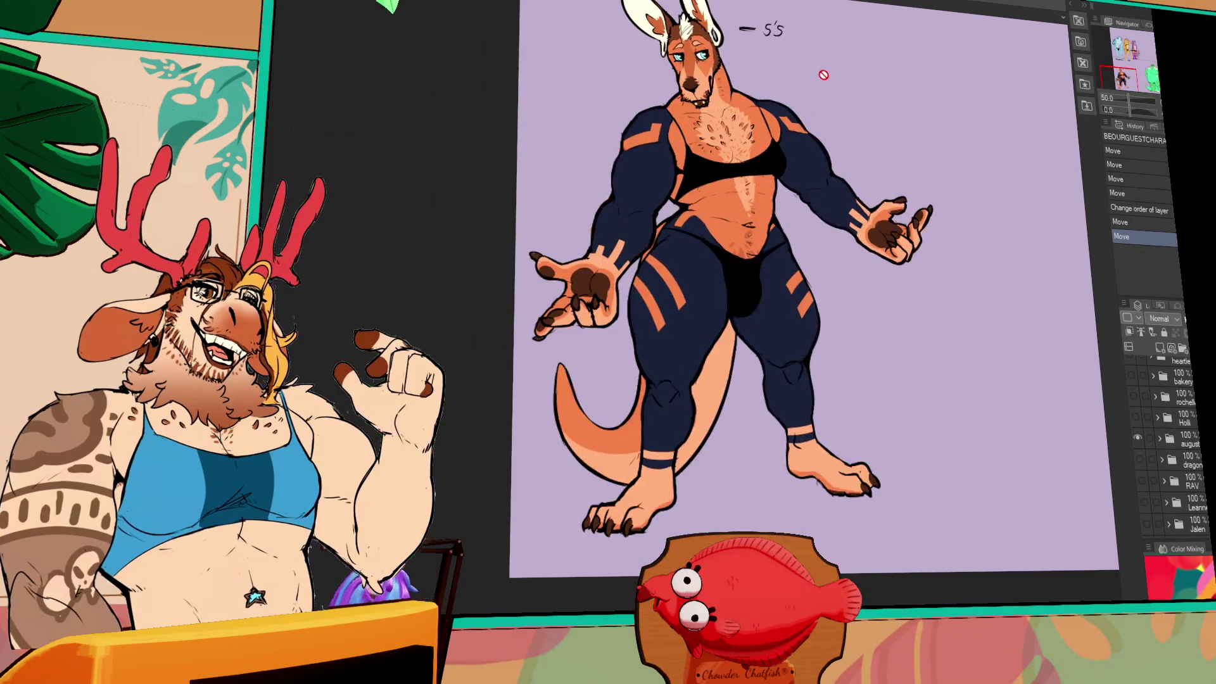
scroll(803, 238, "up", 3)
scroll(798, 201, "down", 2)
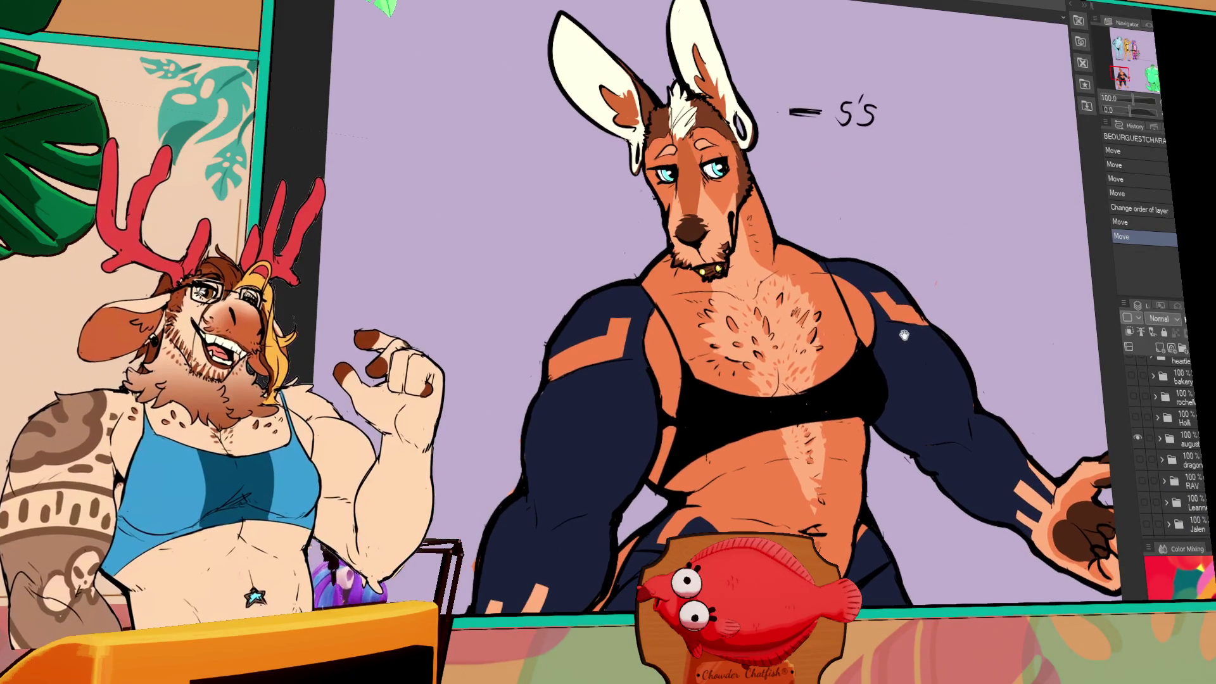
mouse_move(823, 254)
left_mouse_down()
mouse_move(799, 274)
mouse_move(823, 296)
left_mouse_up()
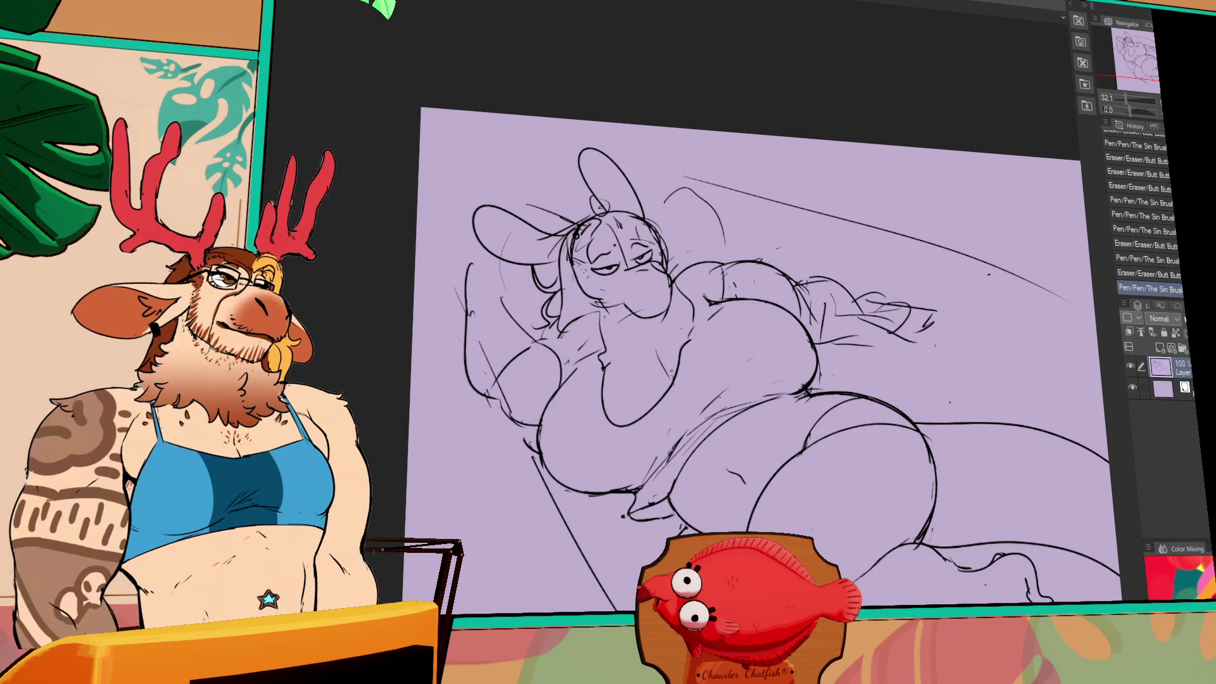
Undo a stroke near the face and shift the eye slightly using a selection
key("ctrl+z")
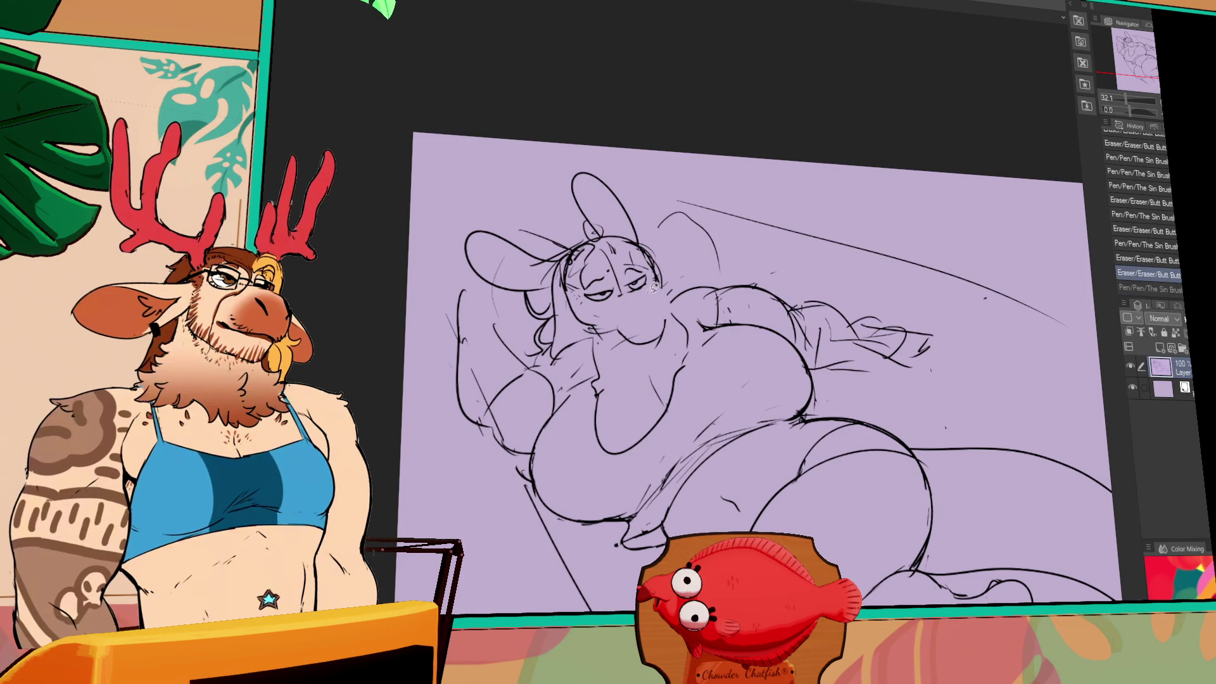
key("m")
left_click_drag(621, 257, 663, 312)
key("ctrl+d")
Make a small pen fix near the face and erase a stray bit beside it
key("e")
key("p")
left_click_drag(855, 424, 874, 421)
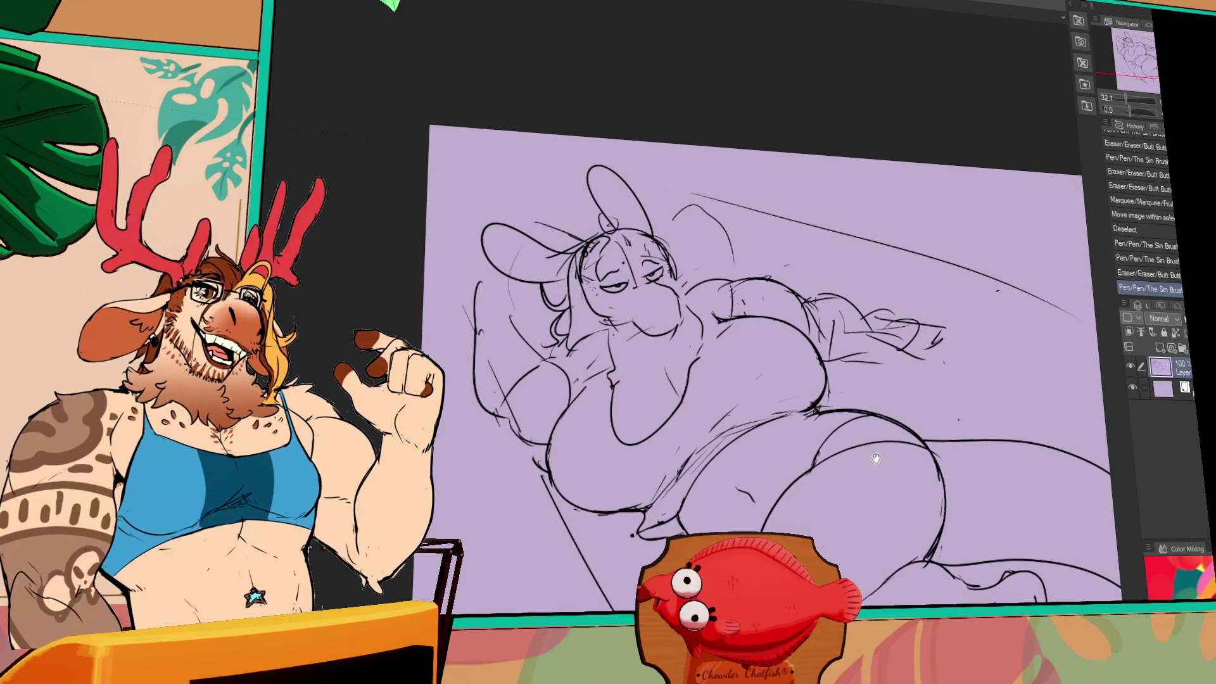
key("e")
mouse_move(637, 316)
left_mouse_down()
mouse_move(650, 339)
mouse_move(671, 342)
left_mouse_up()
key("p")
Erase more small stray bits around the bunny's face
key("e")
key("p")
key("e")
left_click_drag(665, 333, 671, 339)
key("p")
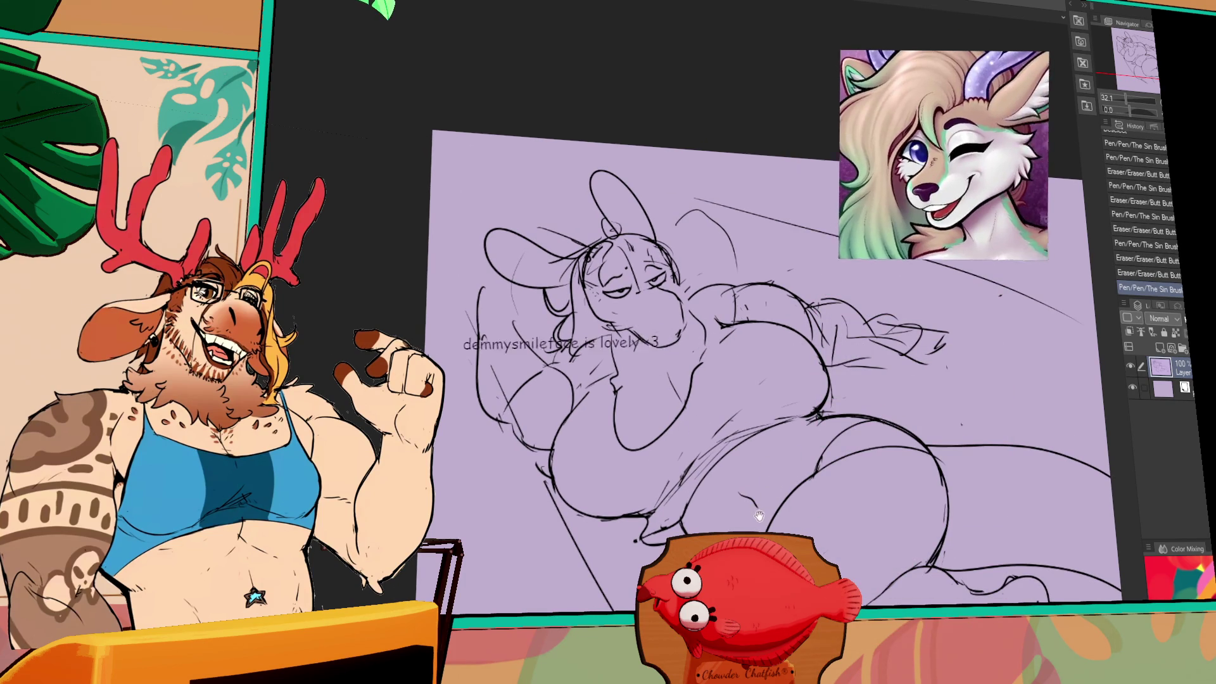
key("e")
left_click_drag(677, 325, 679, 327)
key("p")
Restore and redo the small stroke near the chin
key("ctrl+z")
key("ctrl+y")
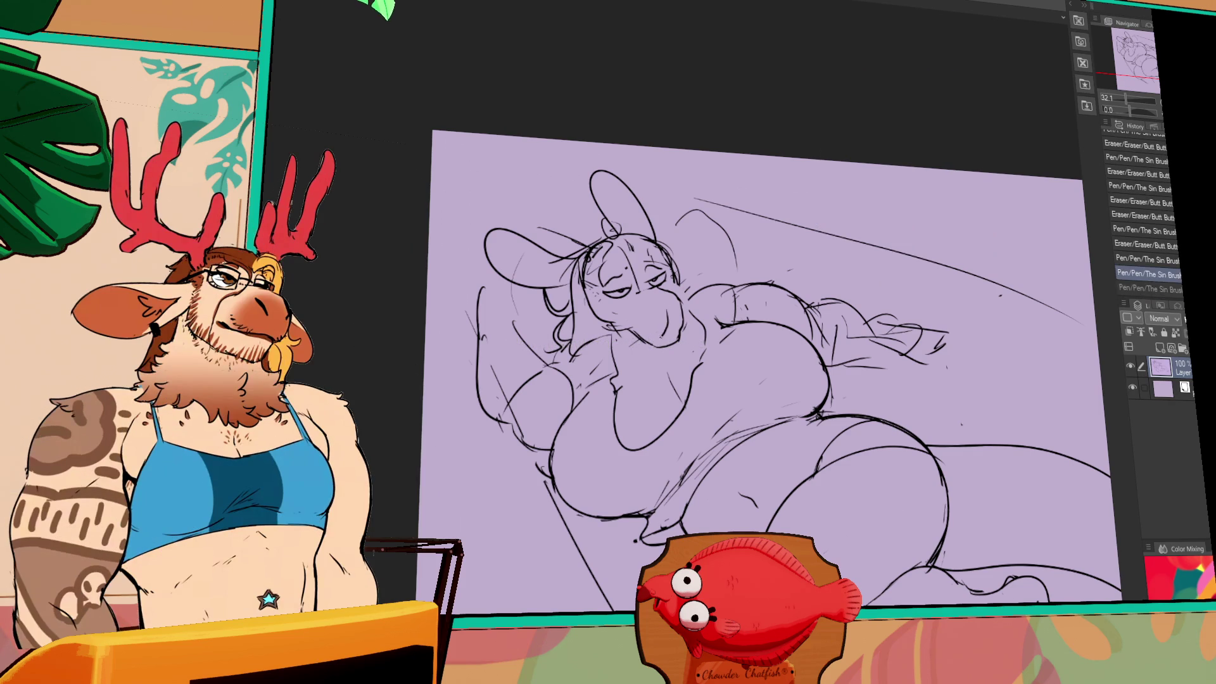
left_click_drag(669, 326, 680, 341)
key("e")
key("p")
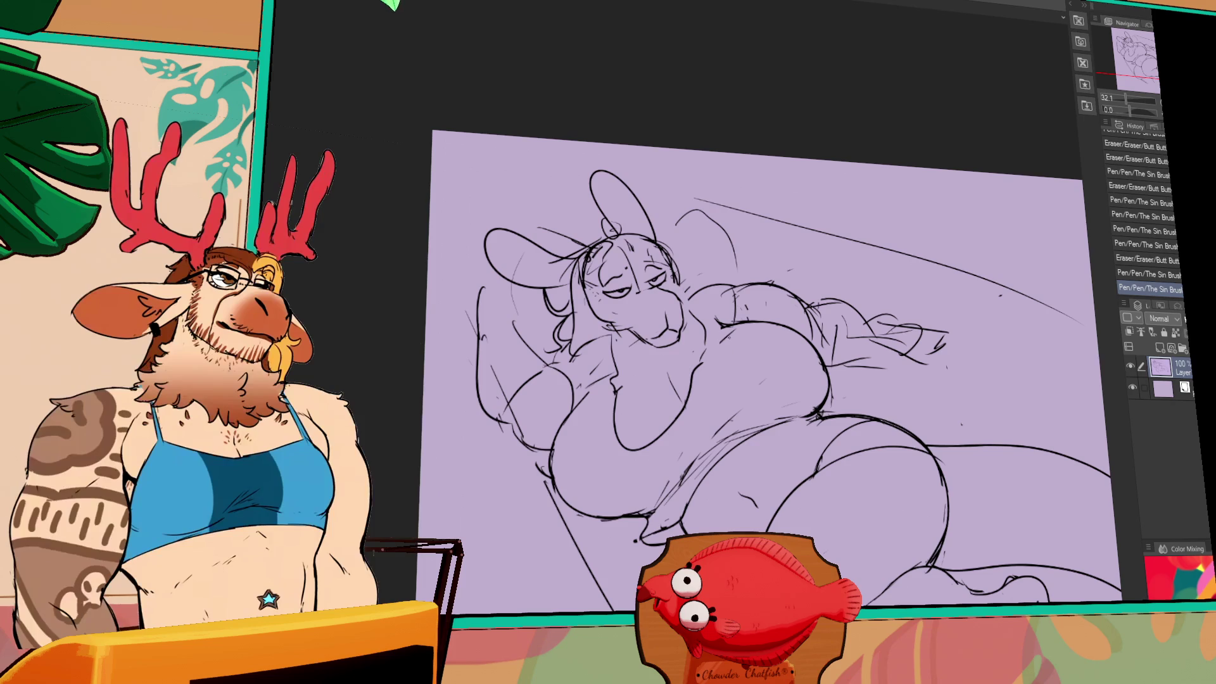
left_click_drag(736, 402, 739, 424)
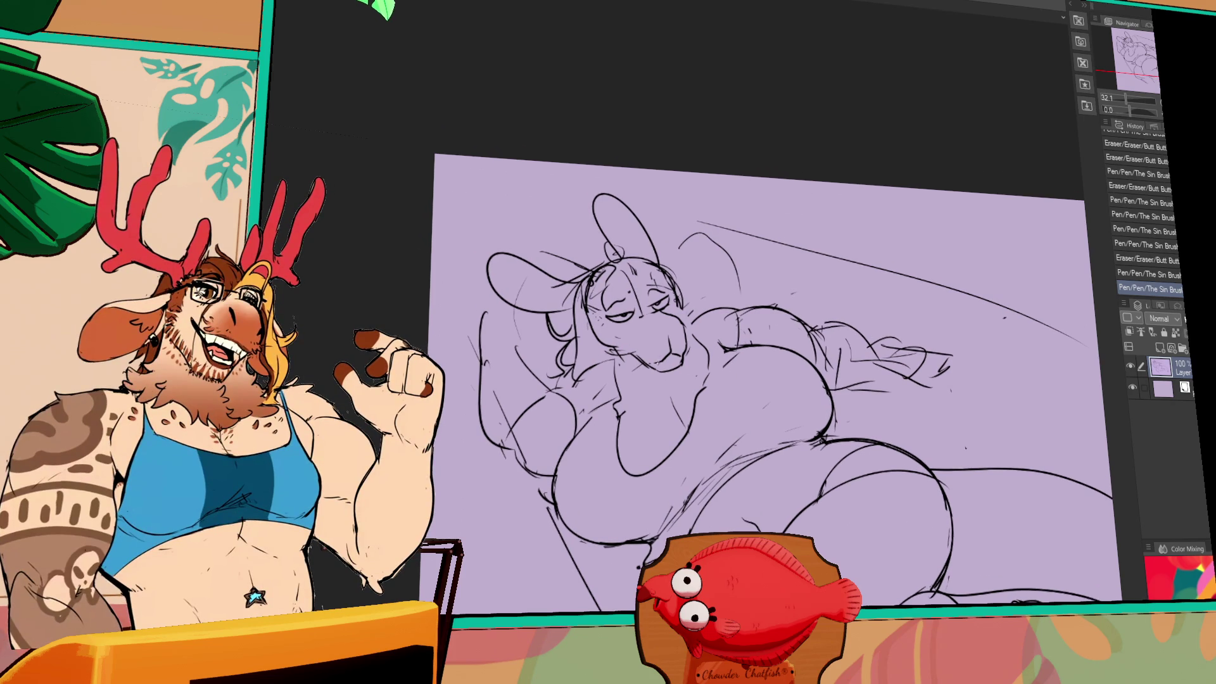
Redraw and refine the chin line with repeated short strokes
left_click_drag(658, 328, 675, 345)
left_click_drag(661, 333, 676, 346)
mouse_move(661, 333)
left_mouse_down()
mouse_move(678, 348)
mouse_move(679, 330)
mouse_move(666, 348)
mouse_move(676, 348)
left_mouse_up()
key("ctrl+z")
left_click_drag(661, 333, 677, 349)
left_click_drag(661, 333, 677, 348)
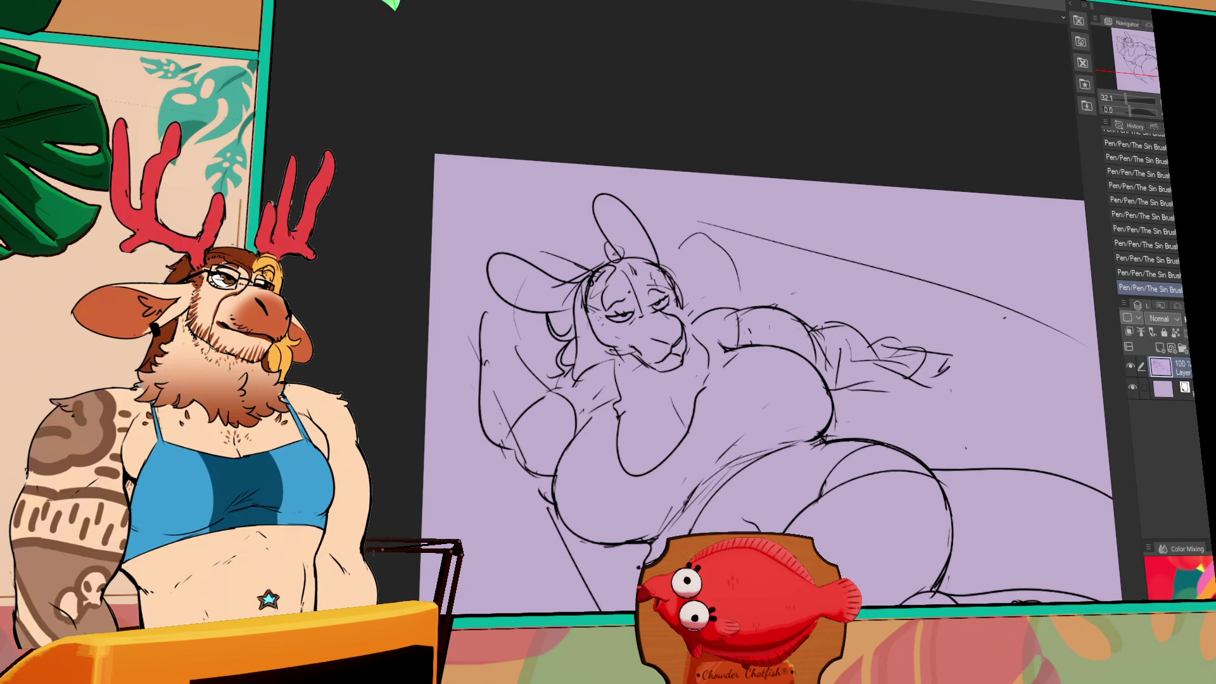
Touch up the small lines on the bunny's face
left_click_drag(640, 342, 621, 359)
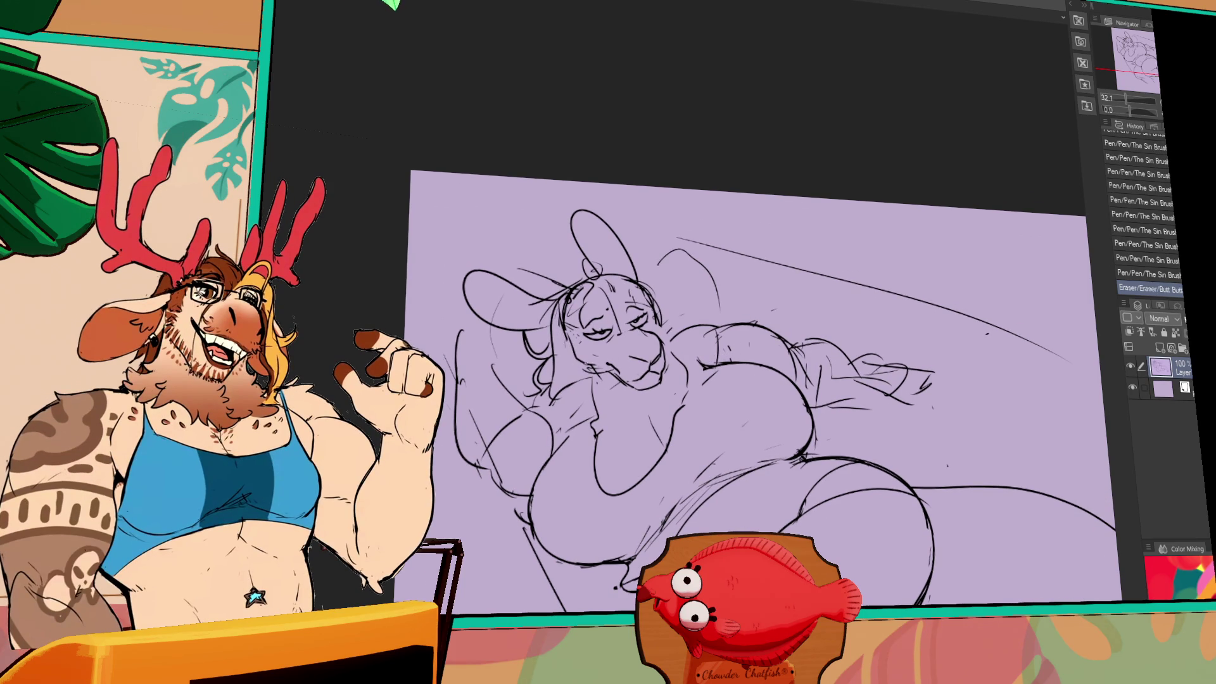
left_click_drag(557, 332, 567, 349)
mouse_move(558, 336)
left_mouse_down()
mouse_move(577, 367)
mouse_move(579, 355)
left_mouse_up()
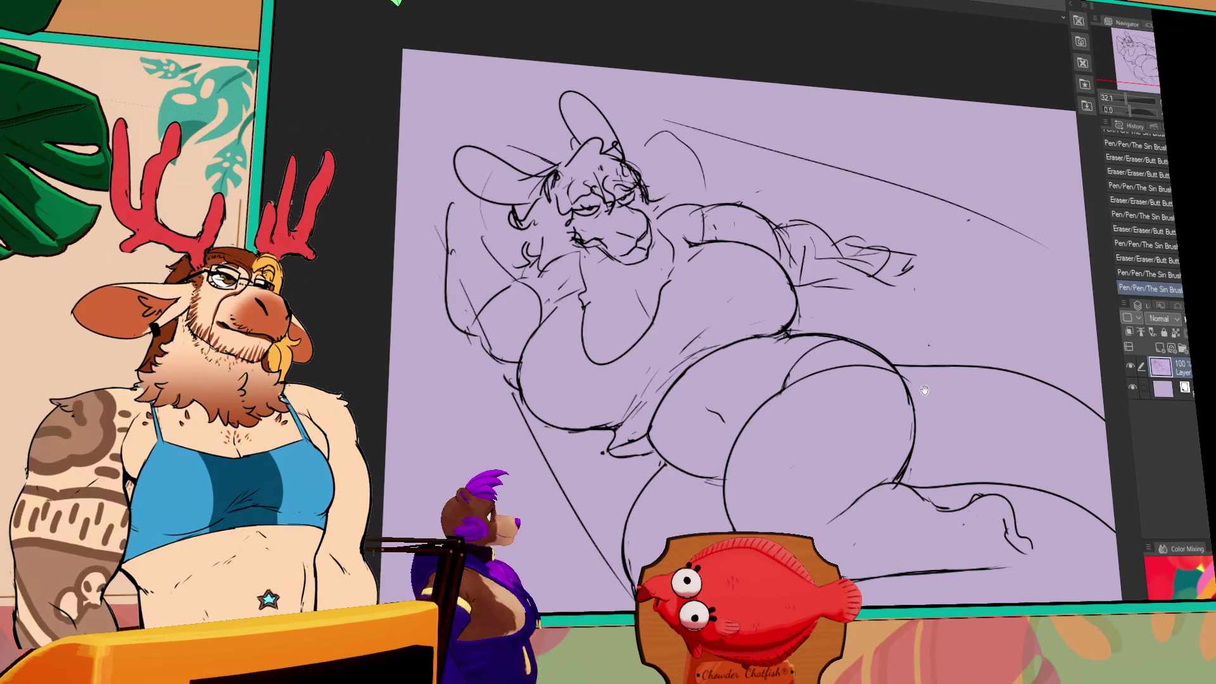
mouse_move(992, 499)
left_mouse_down()
mouse_move(964, 432)
mouse_move(1027, 518)
mouse_move(952, 517)
left_mouse_up()
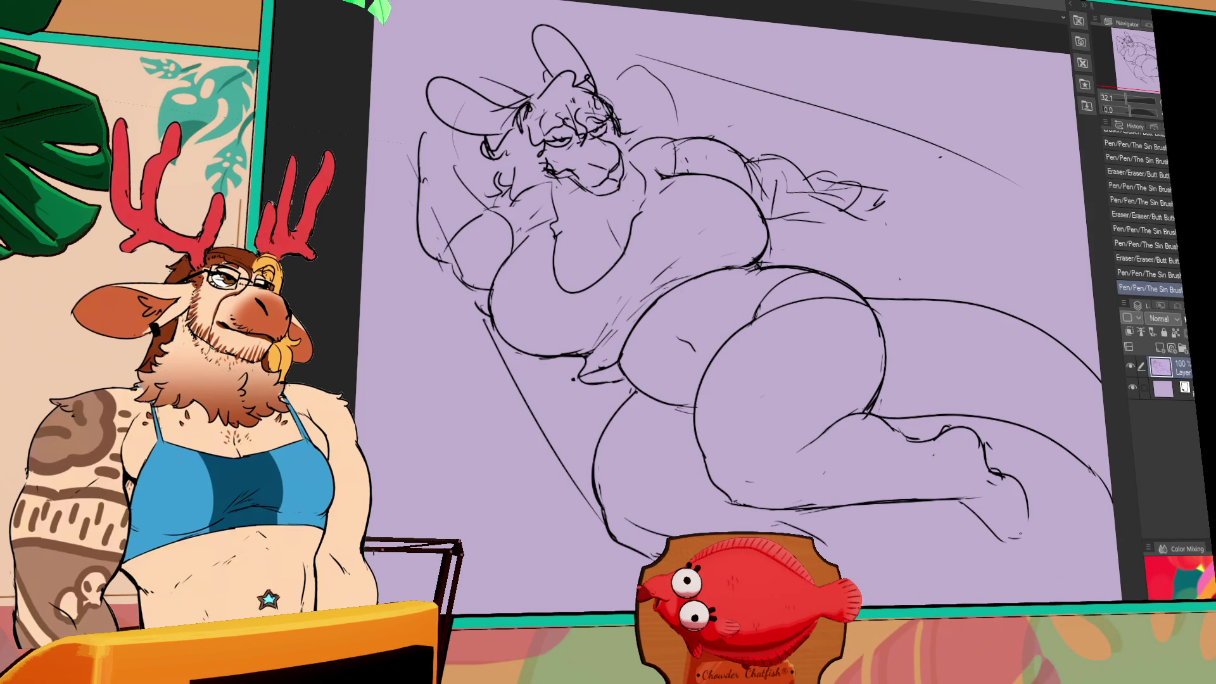
Erase stray lines around the foot and redraw a line near it
mouse_move(1030, 472)
left_mouse_down()
mouse_move(986, 486)
mouse_move(1016, 493)
mouse_move(1008, 531)
mouse_move(966, 505)
mouse_move(1004, 541)
mouse_move(956, 501)
mouse_move(1015, 546)
mouse_move(963, 506)
mouse_move(958, 524)
left_mouse_up()
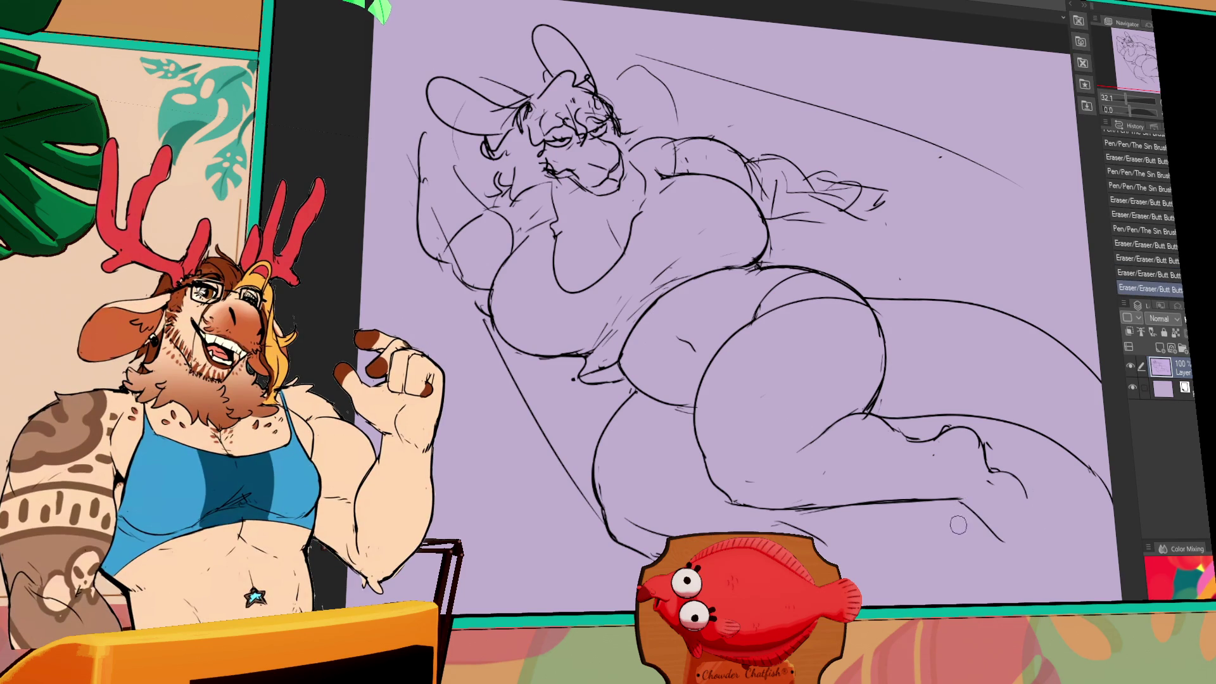
mouse_move(1031, 517)
left_mouse_down()
mouse_move(992, 533)
mouse_move(1014, 511)
left_mouse_up()
key("ctrl+z")
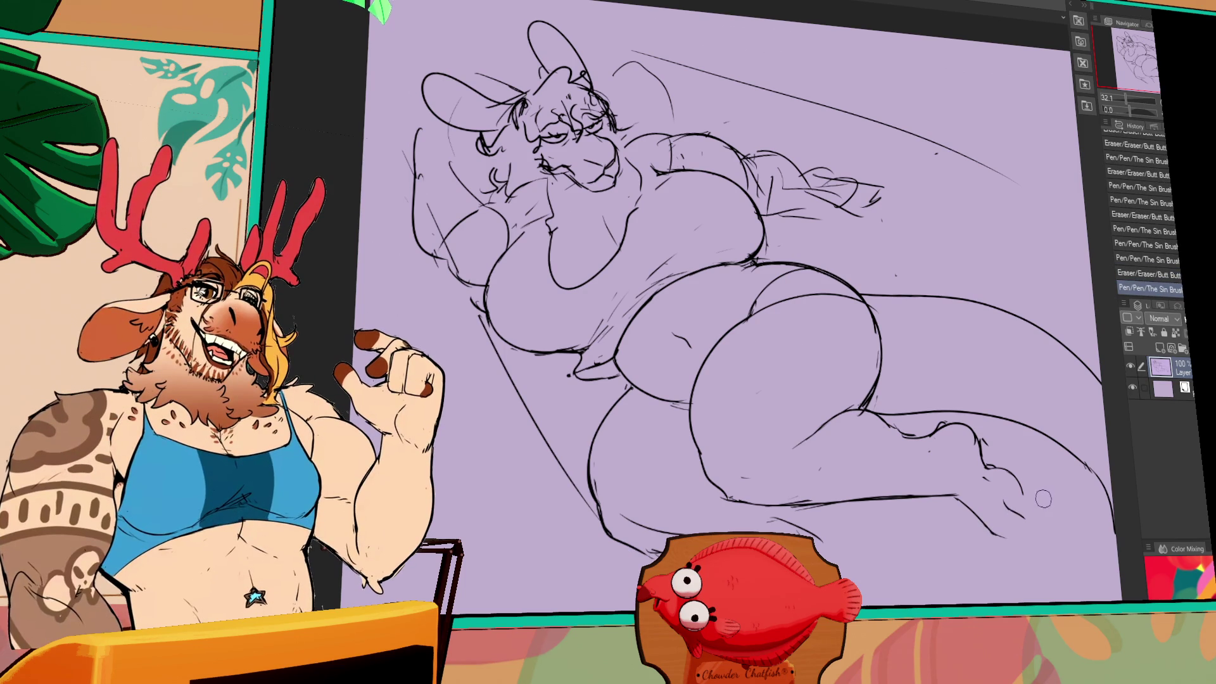
mouse_move(1017, 489)
left_mouse_down()
mouse_move(1001, 472)
mouse_move(1013, 475)
mouse_move(988, 478)
left_mouse_up()
key("ctrl+z")
key("ctrl+y")
left_click_drag(995, 485, 985, 475)
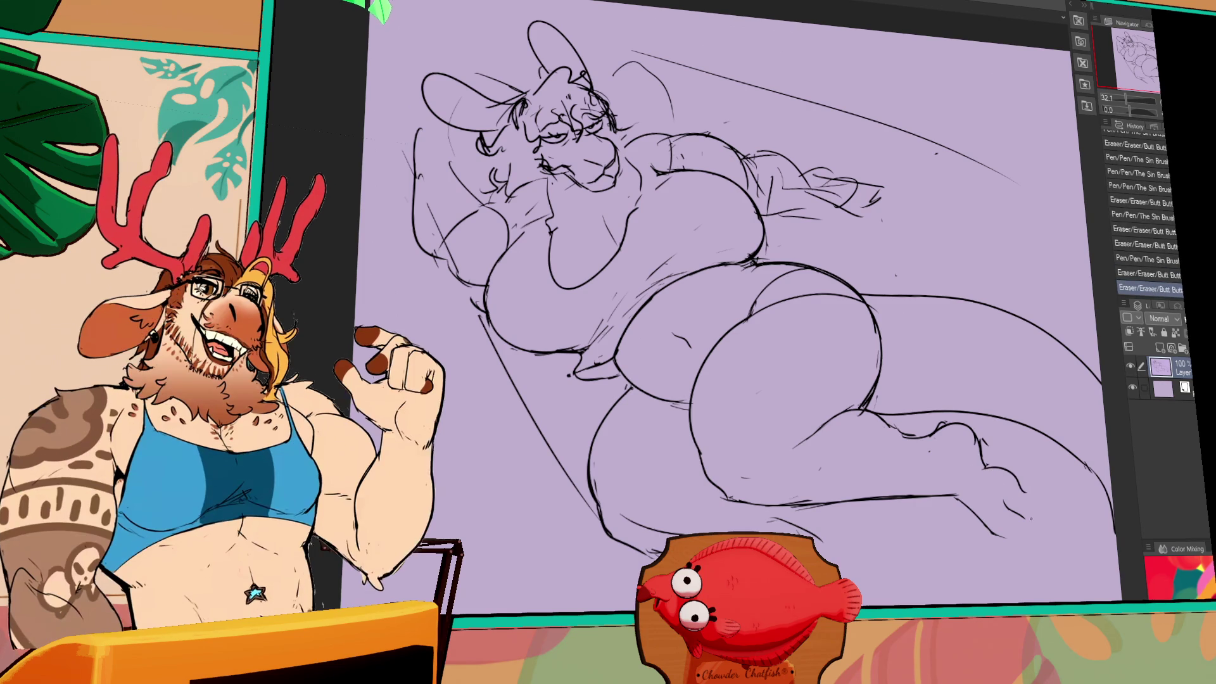
left_click_drag(1034, 525, 1036, 532)
left_click_drag(979, 481, 1007, 472)
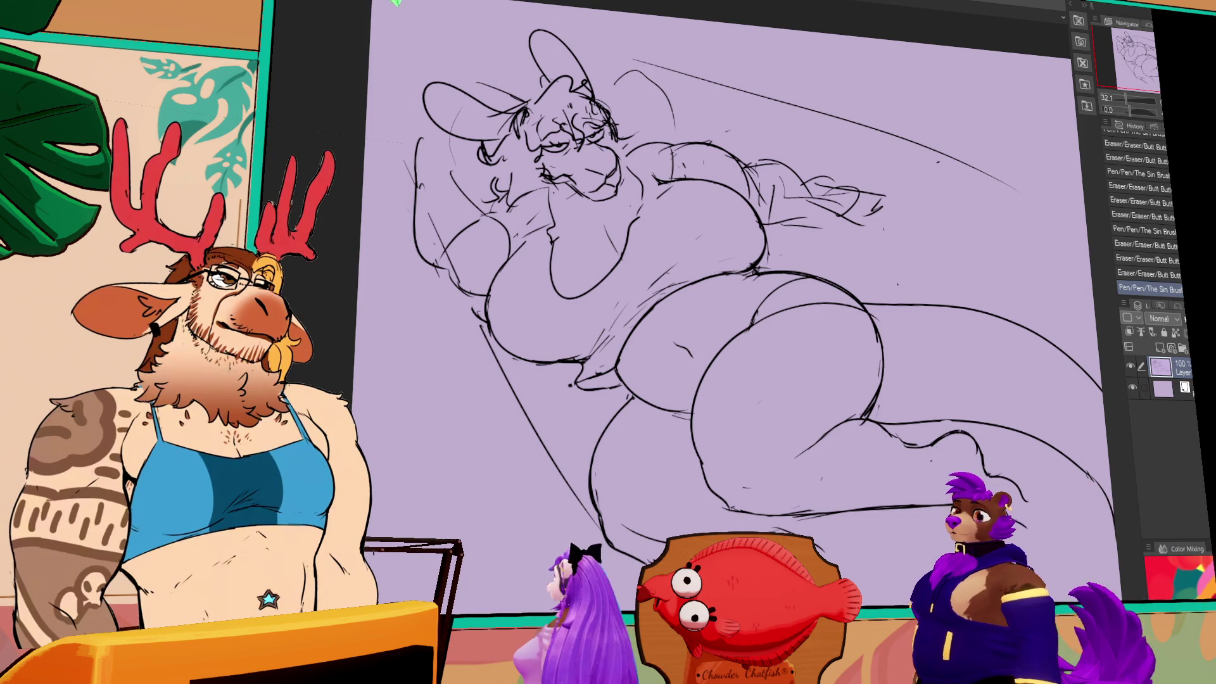
Add and adjust a pen stroke near the foot, then erase stray lines
left_click_drag(992, 447, 1011, 522)
key("ctrl+z")
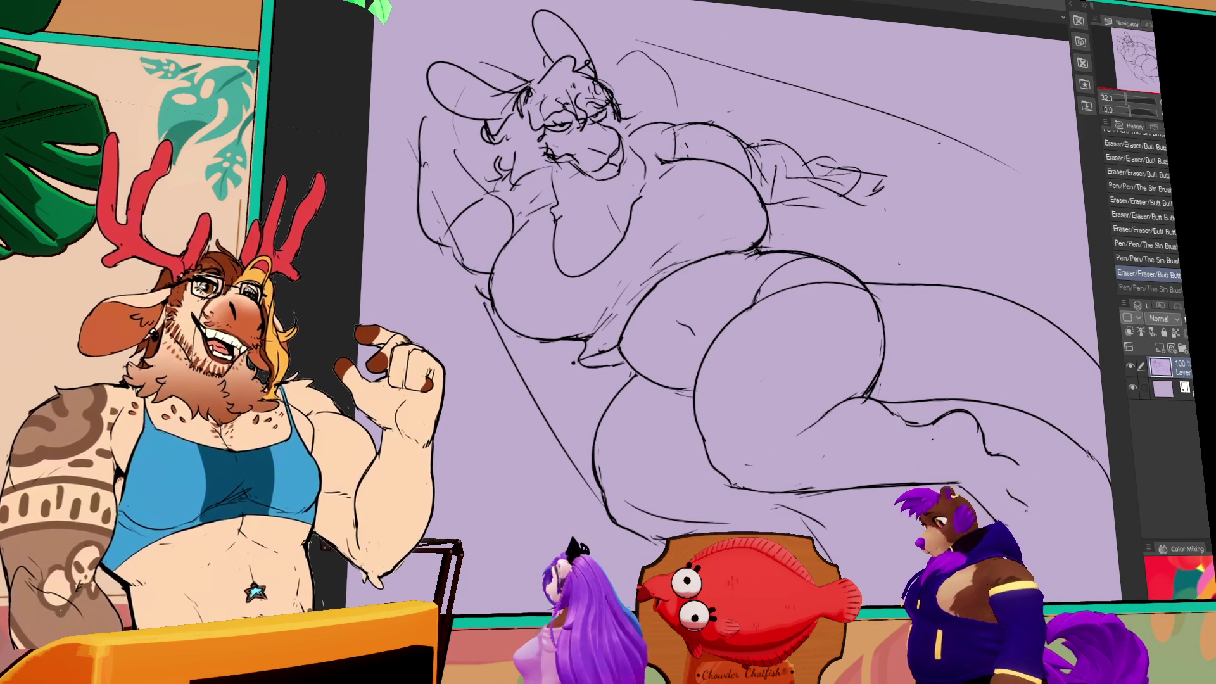
mouse_move(1030, 517)
left_mouse_down()
mouse_move(1046, 490)
mouse_move(1021, 489)
mouse_move(1039, 506)
mouse_move(1047, 466)
left_mouse_up()
key("ctrl+z")
key("ctrl+y")
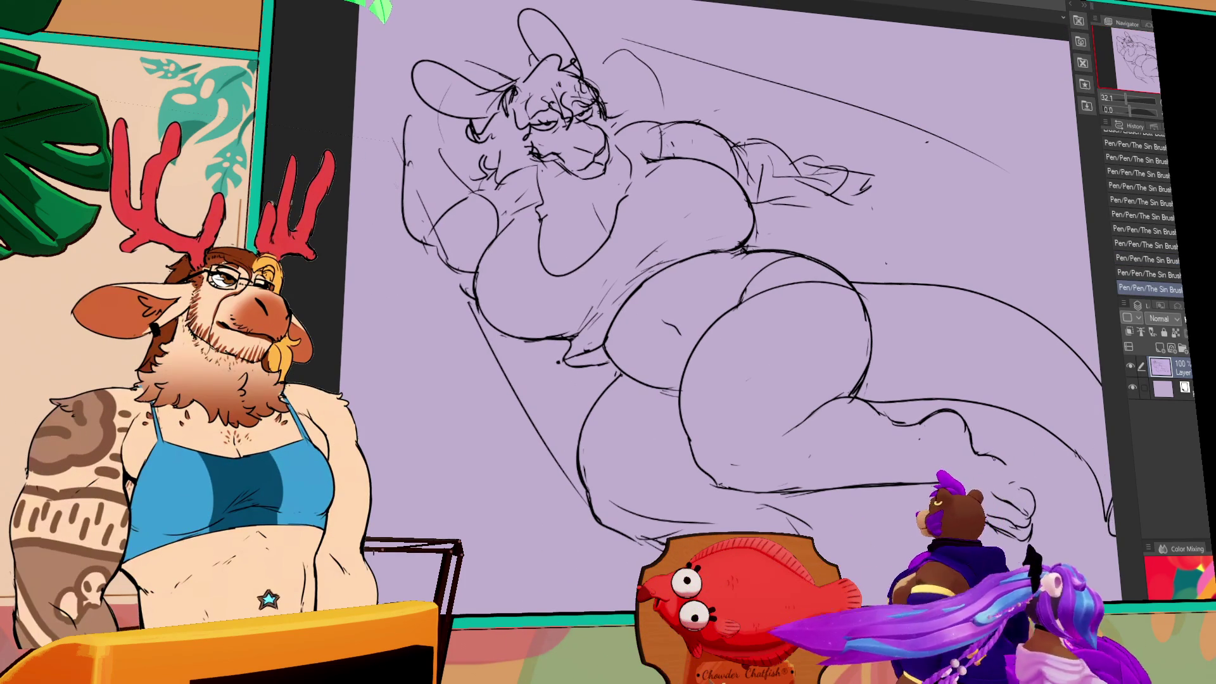
key("e")
left_click_drag(979, 444, 991, 451)
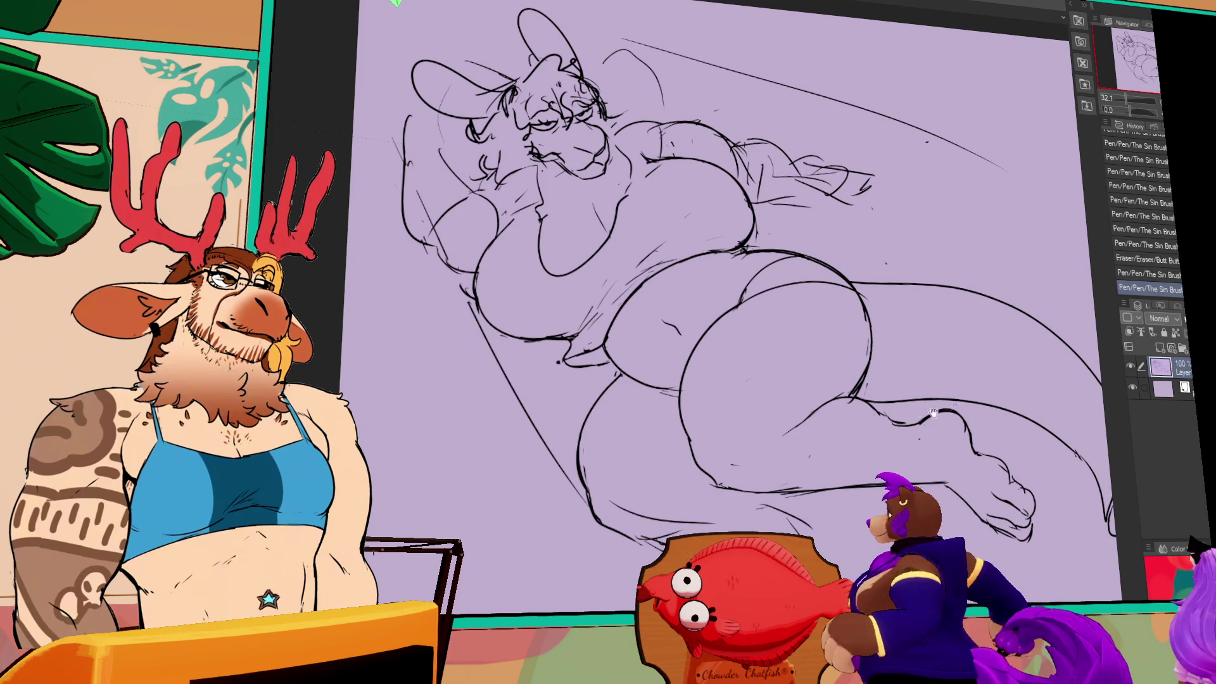
Erase stray lines on the lower leg and thigh, and redraw a short calf line
left_click_drag(933, 413, 943, 372)
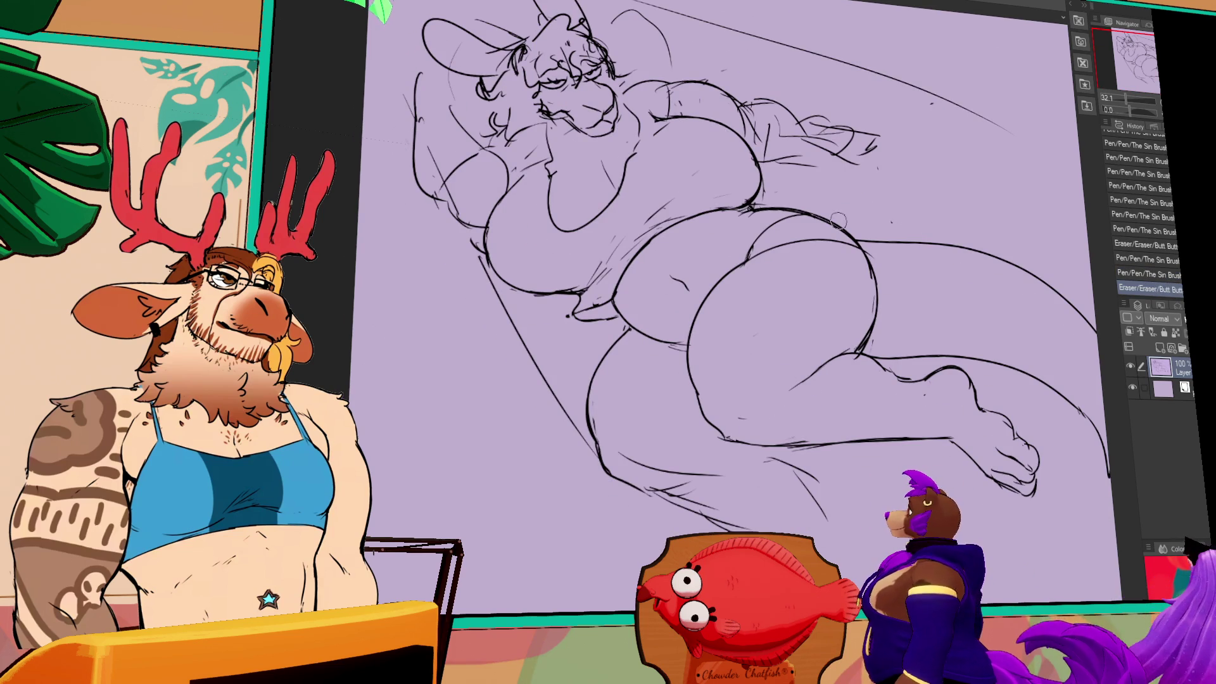
left_click_drag(860, 353, 870, 345)
mouse_move(778, 378)
left_mouse_down()
mouse_move(786, 389)
mouse_move(824, 362)
mouse_move(786, 375)
left_mouse_up()
key("ctrl+z")
left_click_drag(760, 317, 801, 288)
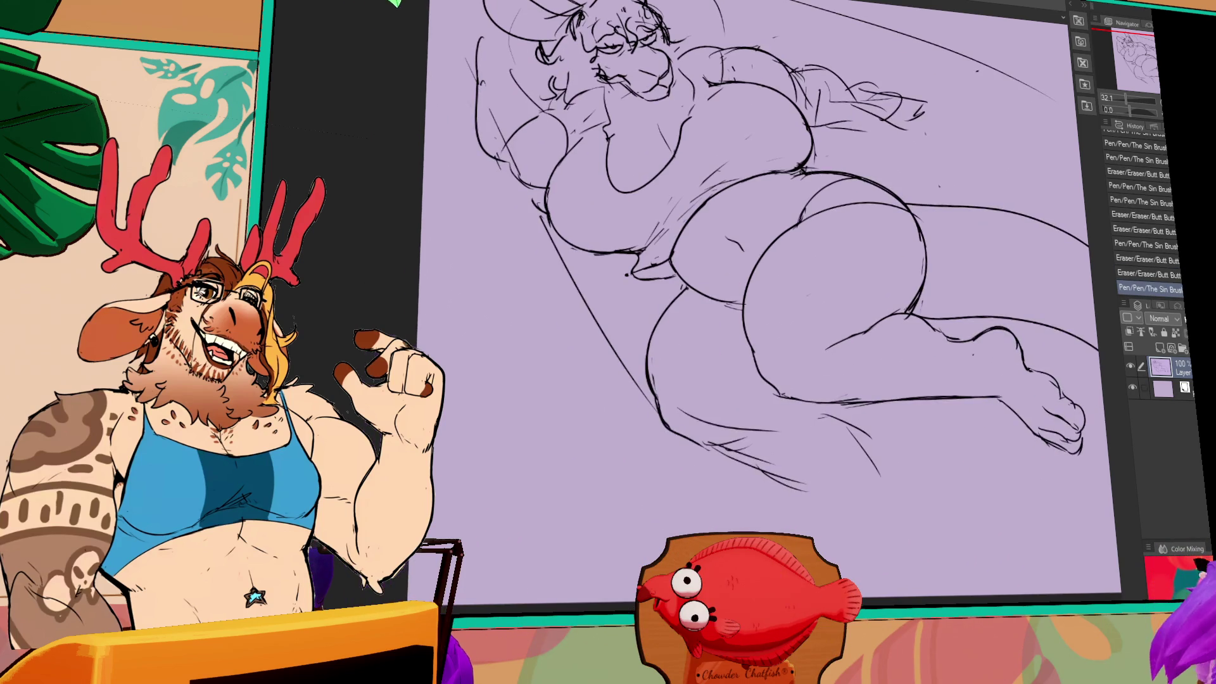
left_click_drag(703, 425, 772, 412)
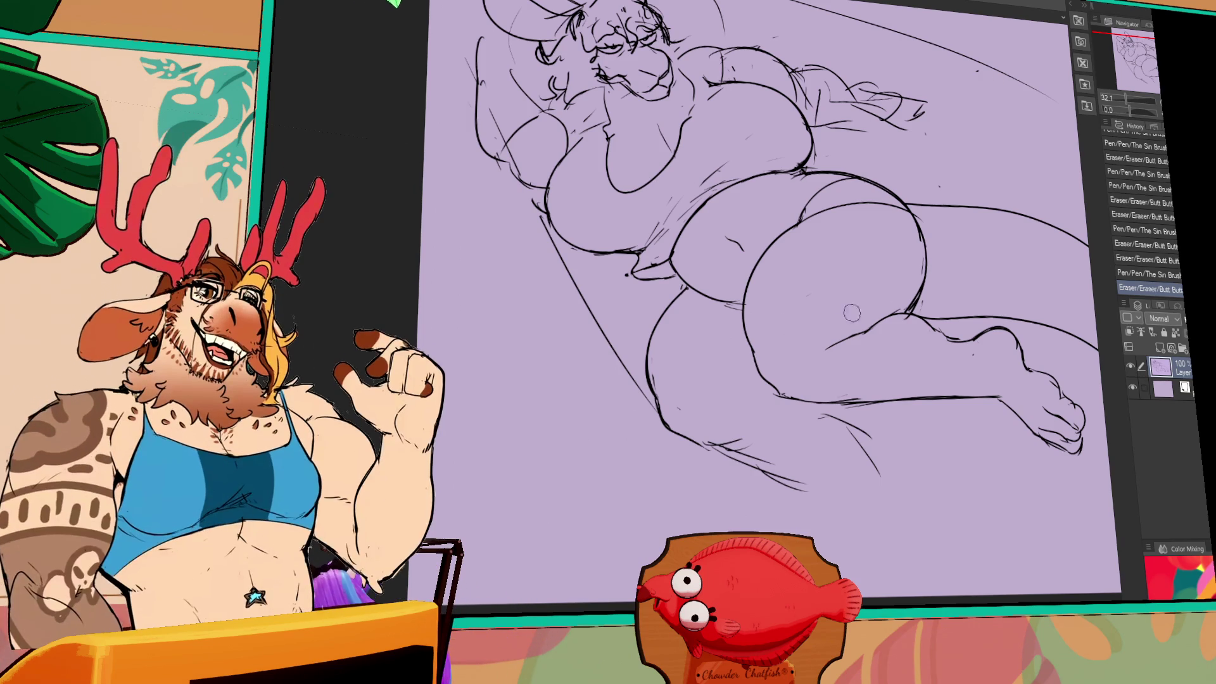
mouse_move(842, 342)
left_mouse_down()
mouse_move(859, 311)
mouse_move(869, 331)
mouse_move(906, 317)
mouse_move(859, 336)
left_mouse_up()
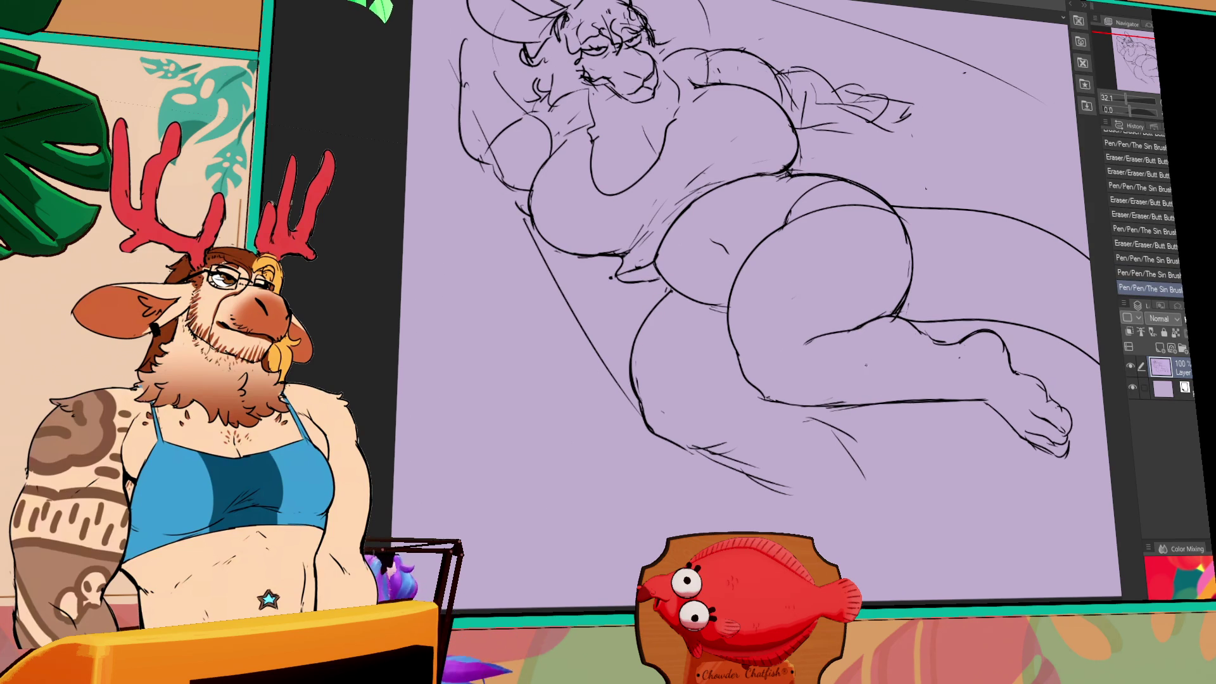
left_click_drag(836, 238, 813, 365)
left_click_drag(755, 333, 762, 357)
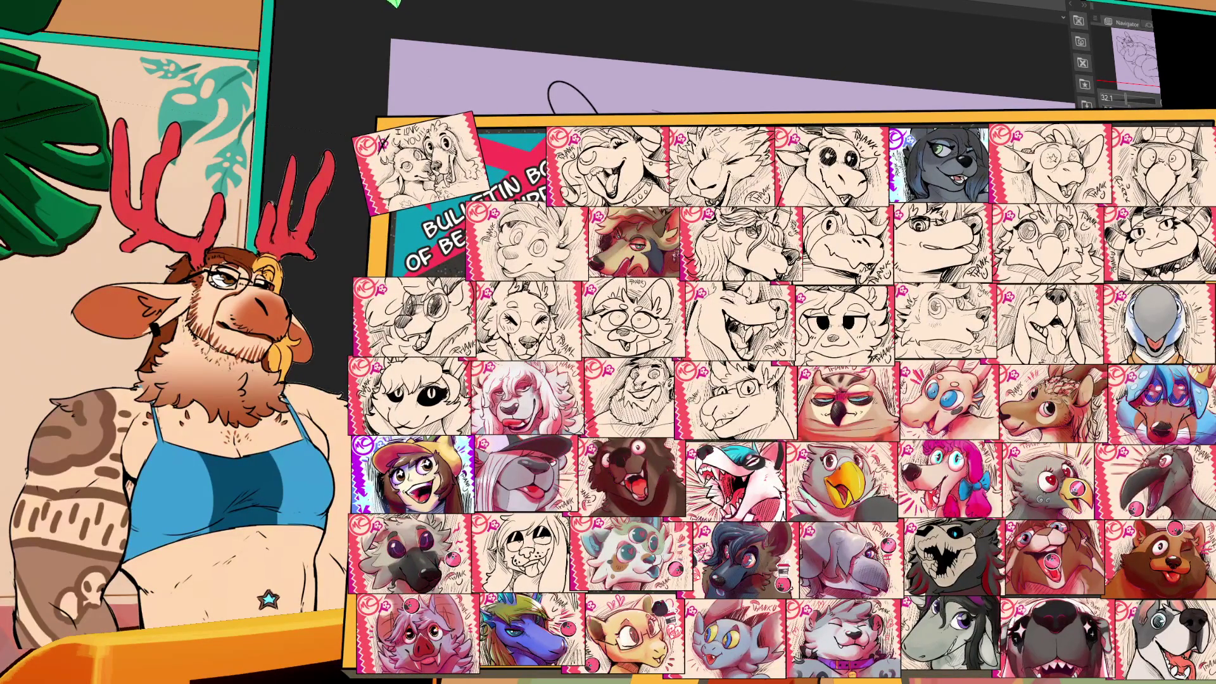
left_click_drag(762, 358, 766, 401)
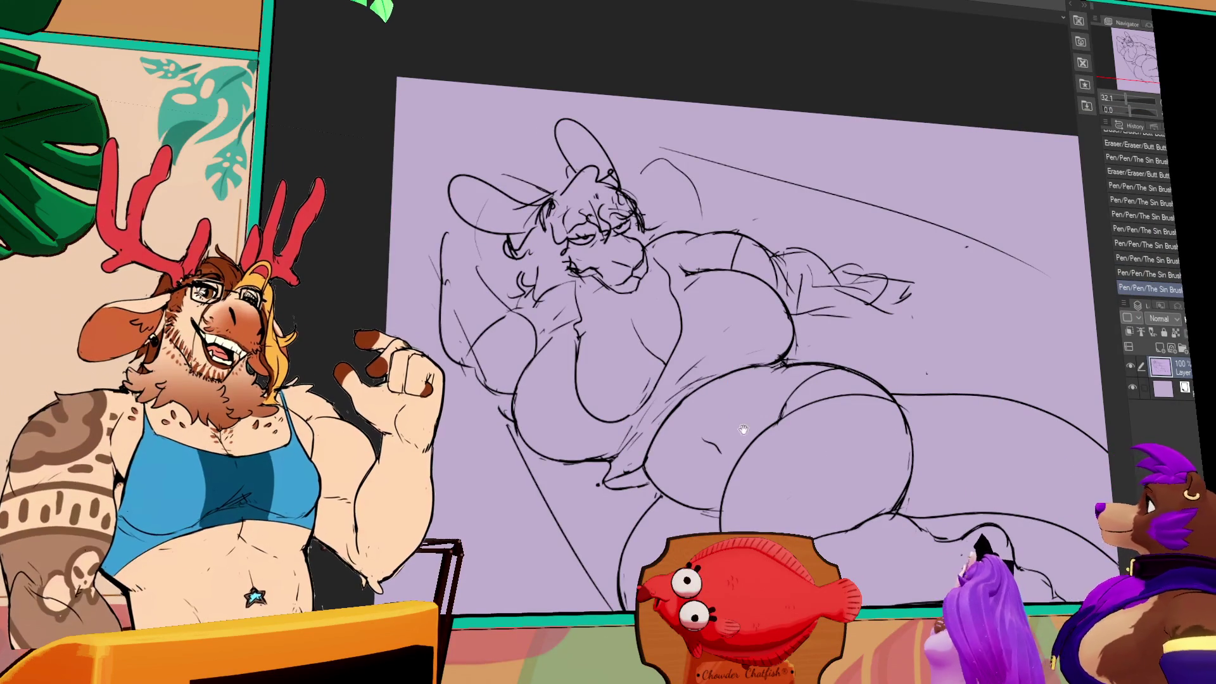
Darken a chest stroke and draw a new stroke and curve on the leg
left_click_drag(862, 347, 843, 308)
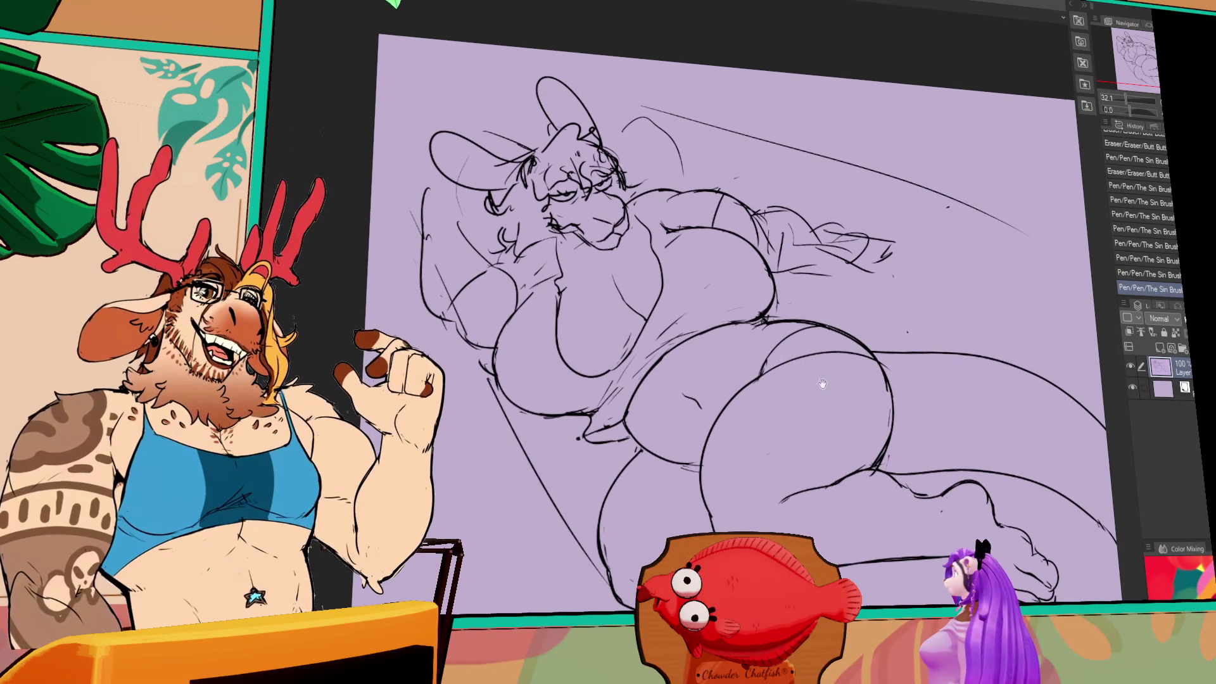
left_click_drag(672, 311, 611, 395)
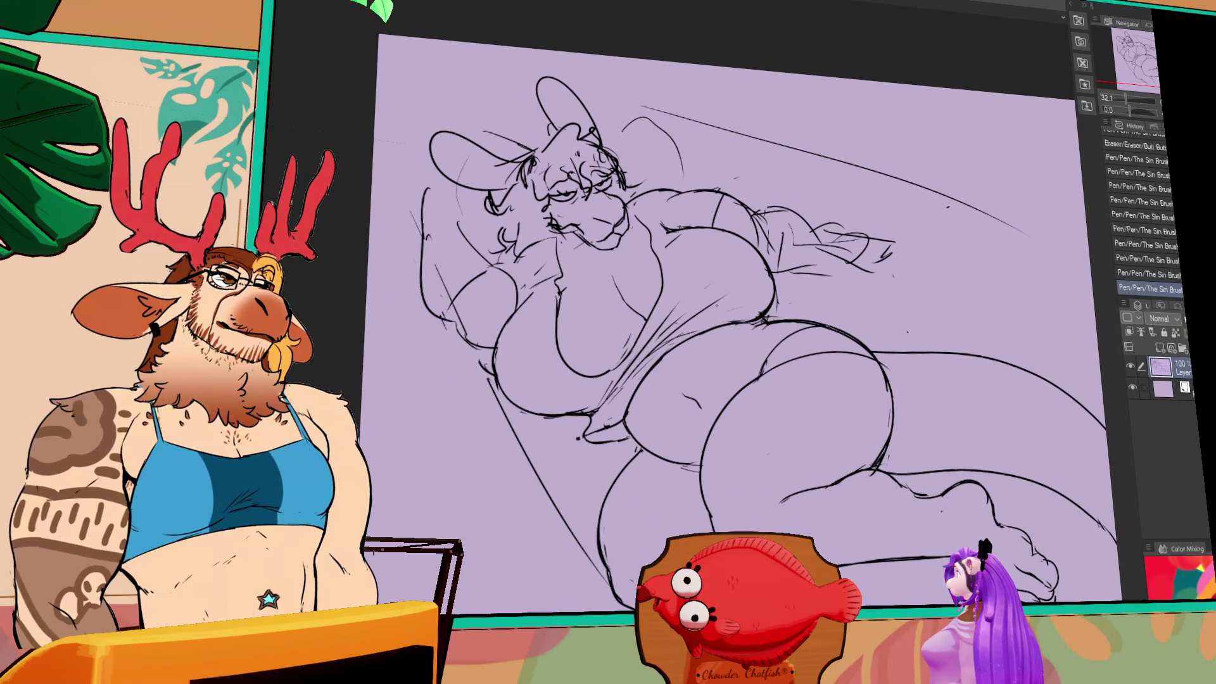
mouse_move(1002, 405)
left_mouse_down()
mouse_move(1002, 386)
mouse_move(819, 386)
mouse_move(802, 327)
mouse_move(859, 226)
left_mouse_up()
key("ctrl+z")
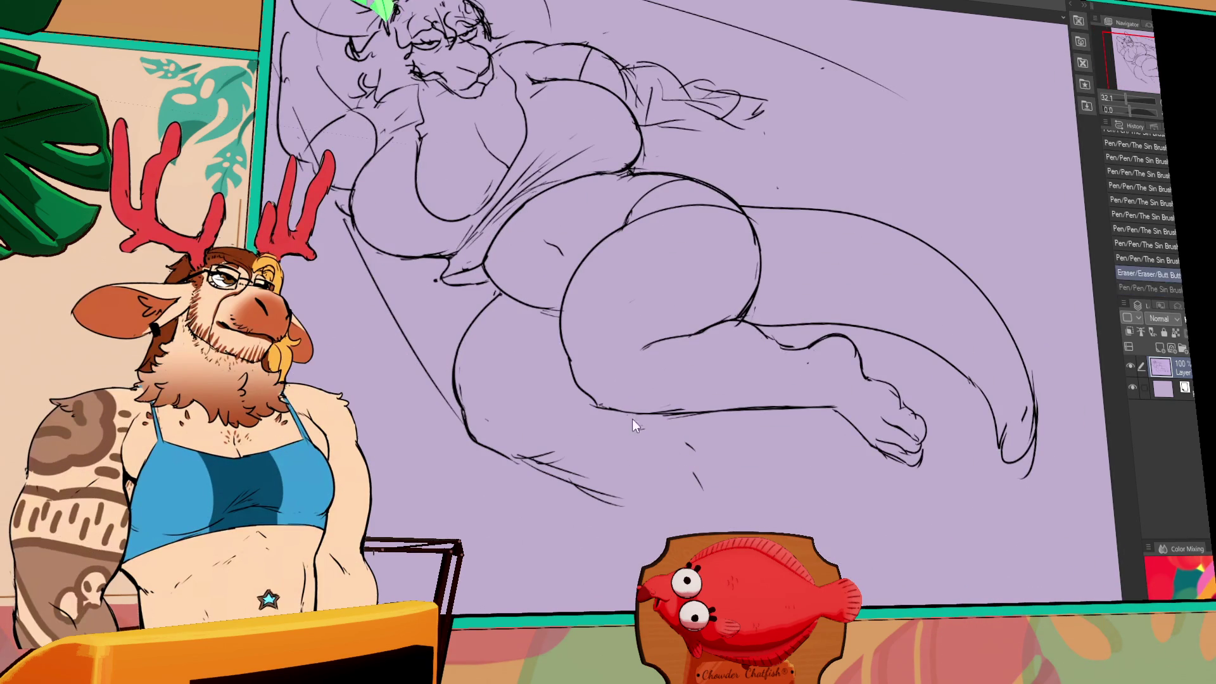
mouse_move(636, 420)
left_mouse_down()
mouse_move(715, 500)
mouse_move(725, 475)
mouse_move(729, 503)
left_mouse_up()
left_click_drag(687, 456, 713, 458)
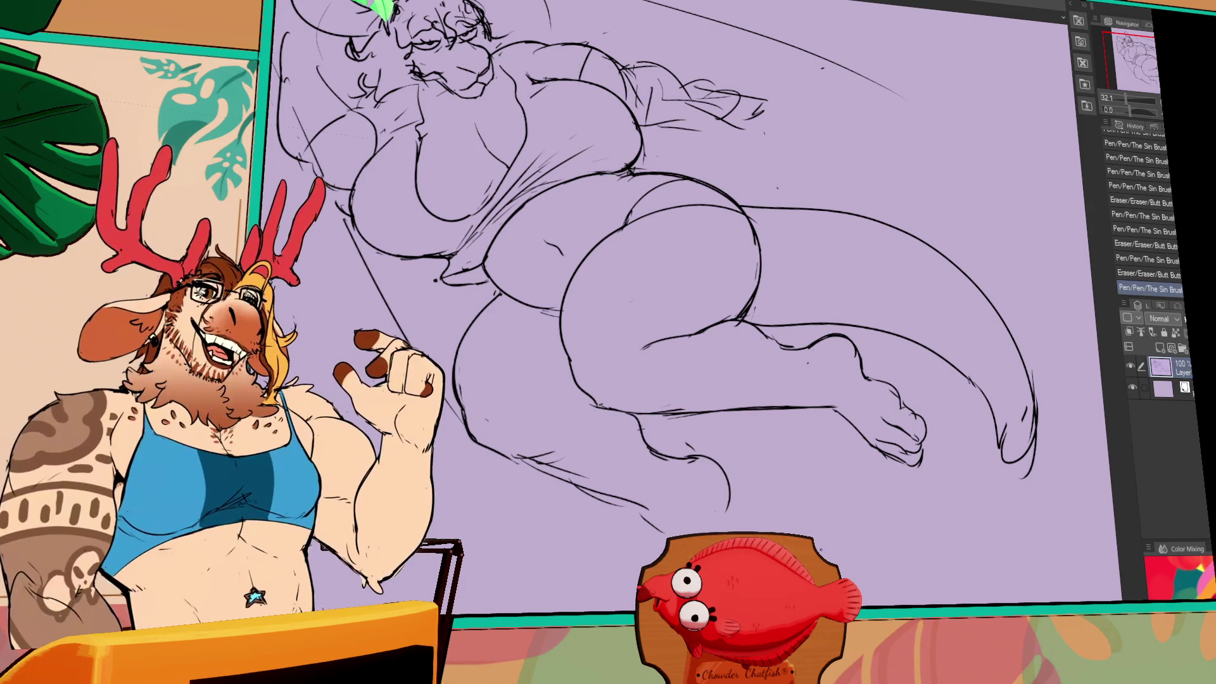
Erase the line segments below the thigh and draw a small stroke under the leg
left_click_drag(608, 285, 631, 300)
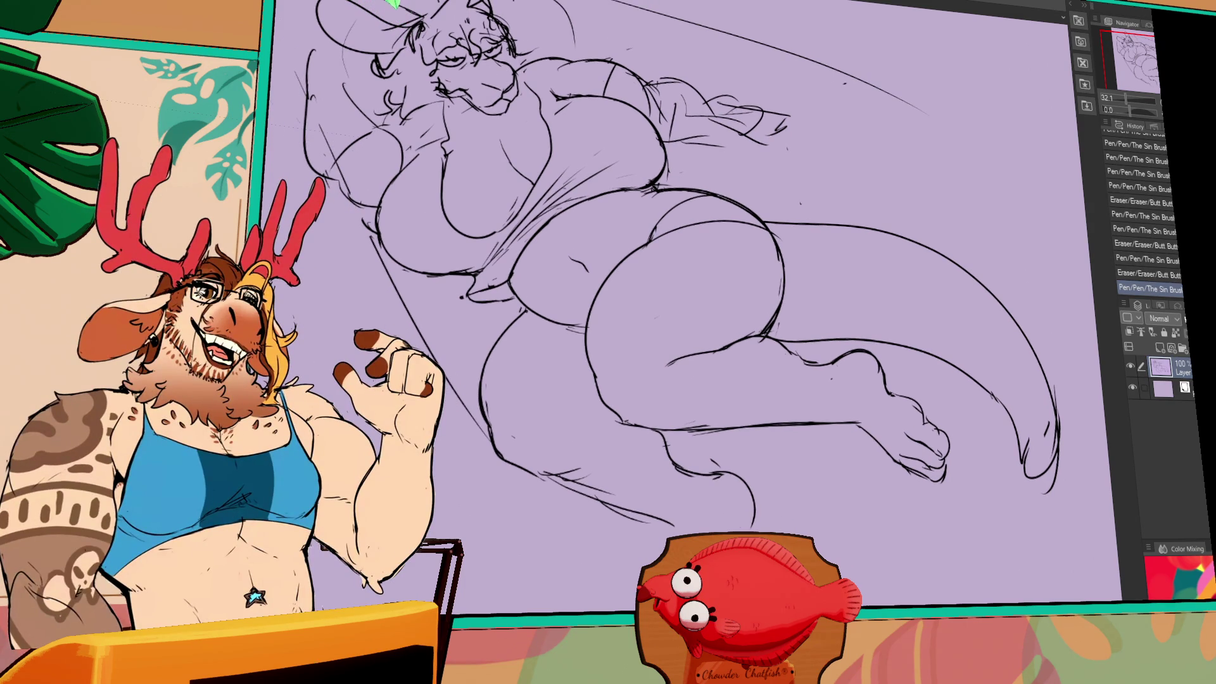
left_click_drag(624, 510, 675, 525)
left_click_drag(633, 516, 714, 522)
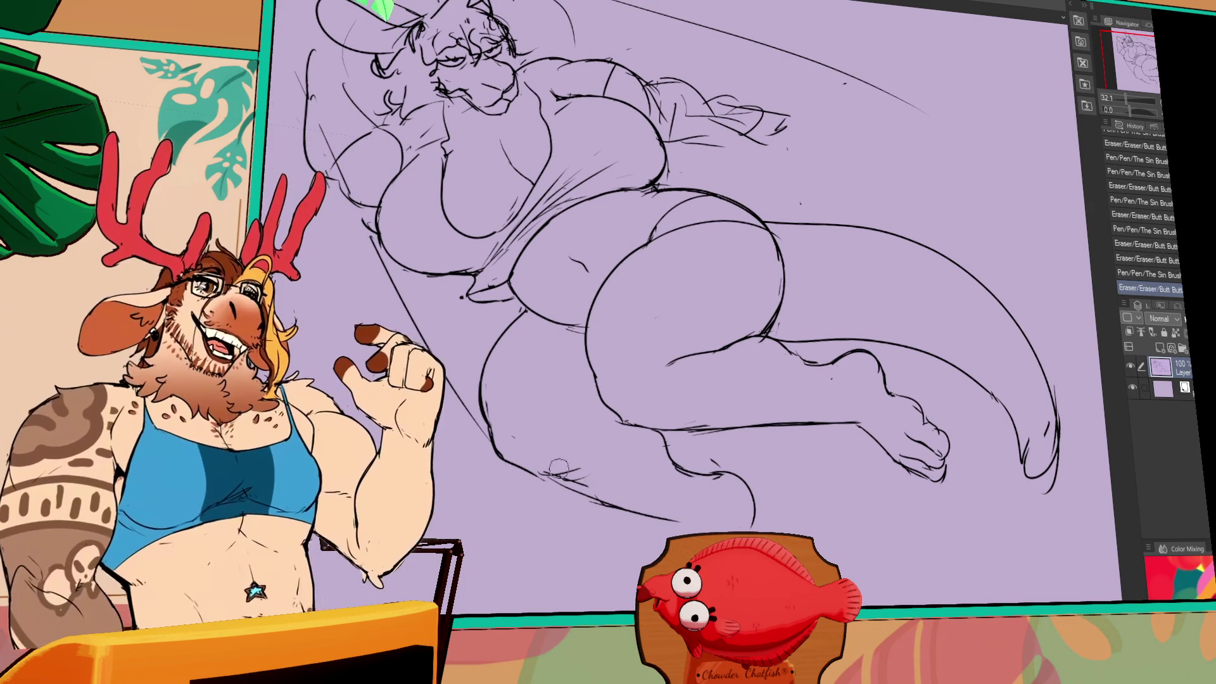
left_click_drag(595, 491, 545, 480)
key("ctrl+z")
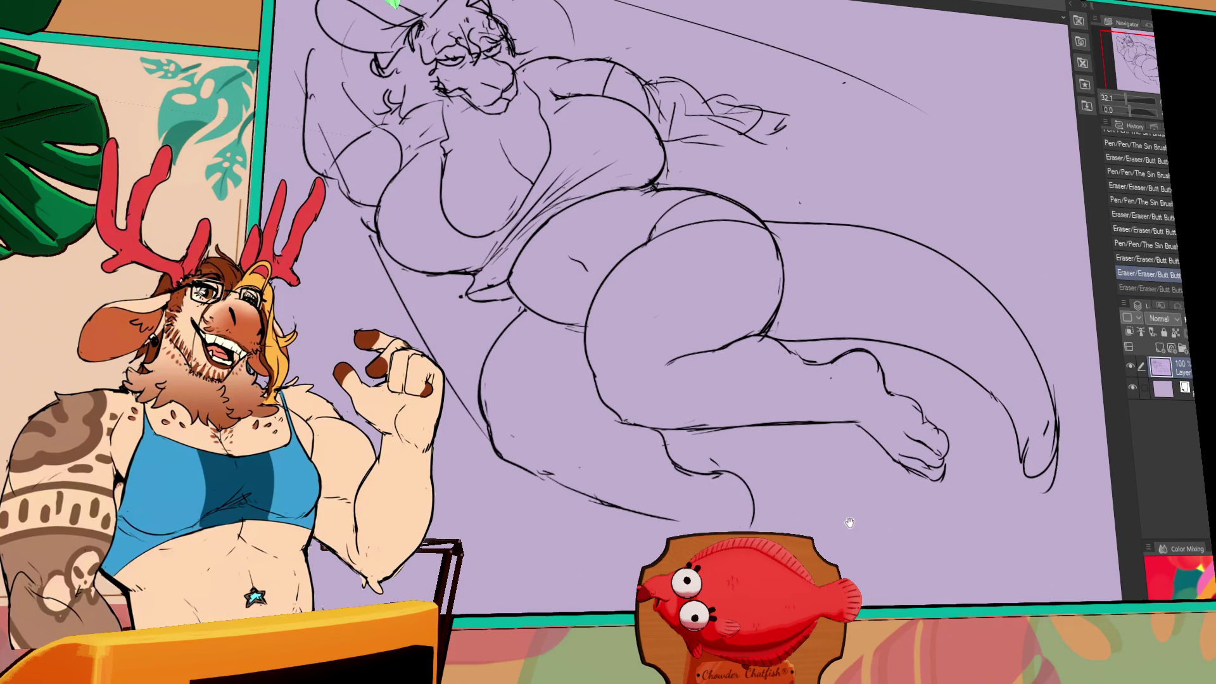
left_click_drag(836, 513, 843, 509)
mouse_move(681, 519)
left_mouse_down()
mouse_move(700, 531)
mouse_move(748, 503)
mouse_move(738, 469)
mouse_move(708, 463)
mouse_move(754, 480)
mouse_move(722, 472)
mouse_move(756, 494)
mouse_move(772, 530)
left_mouse_up()
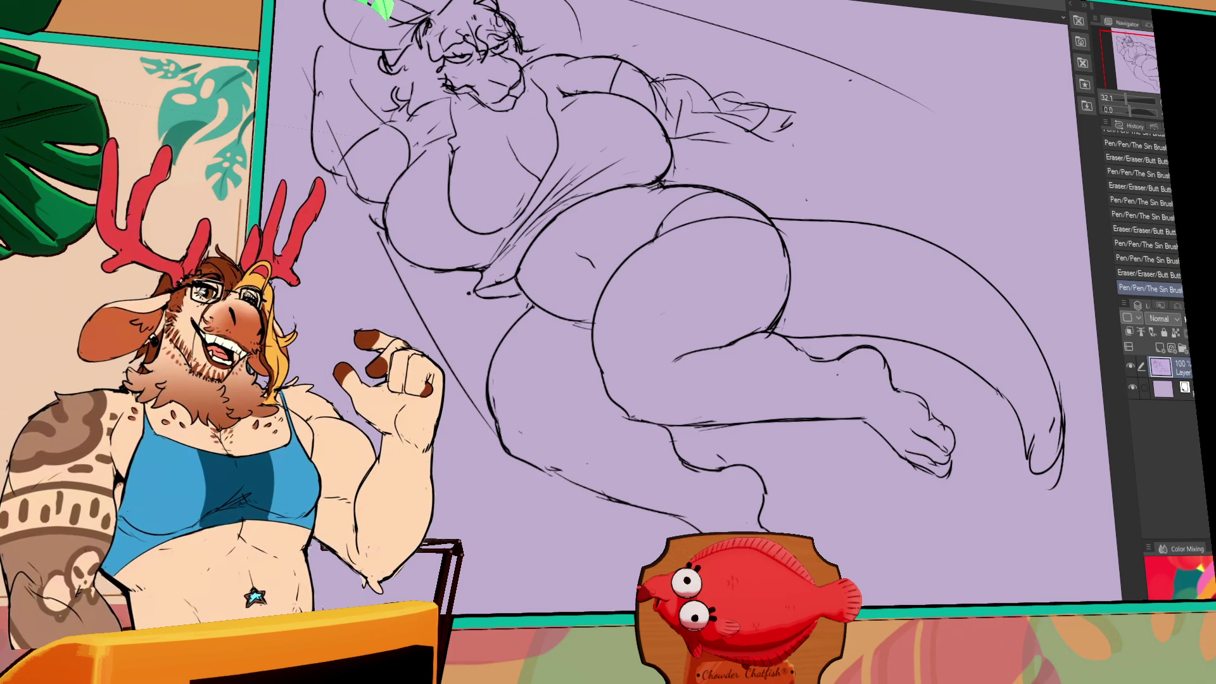
Redo the last two undone eraser and pen steps
left_click_drag(753, 485, 758, 506)
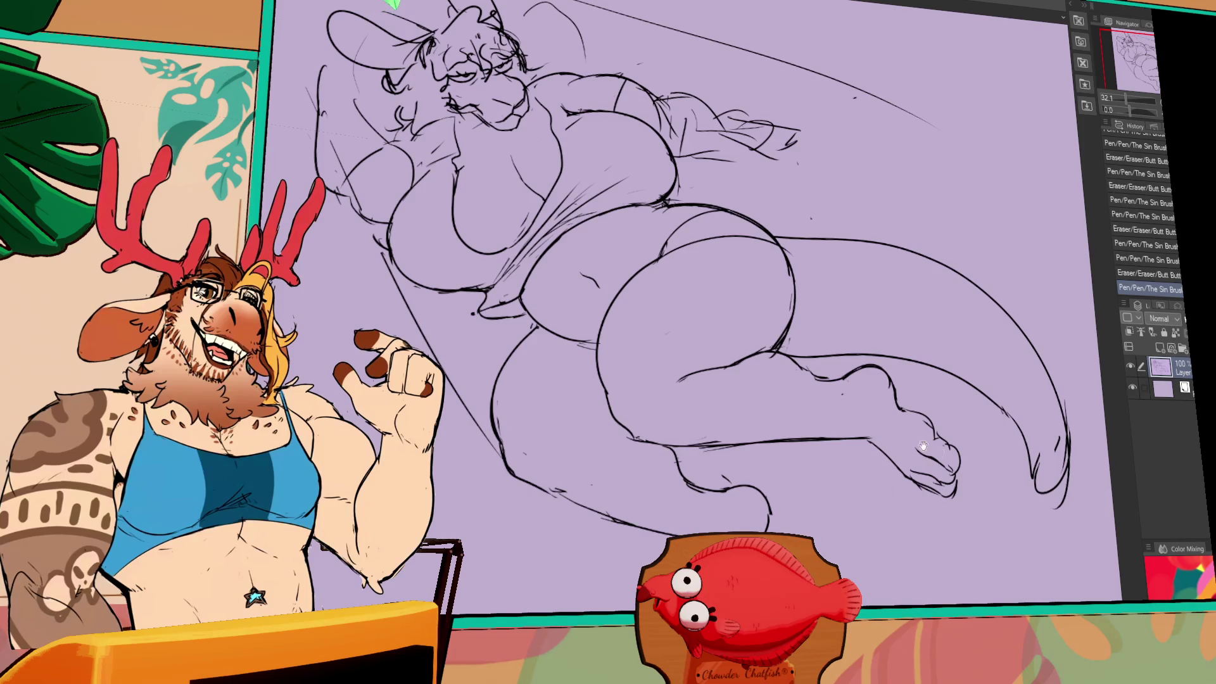
left_click_drag(923, 445, 911, 465)
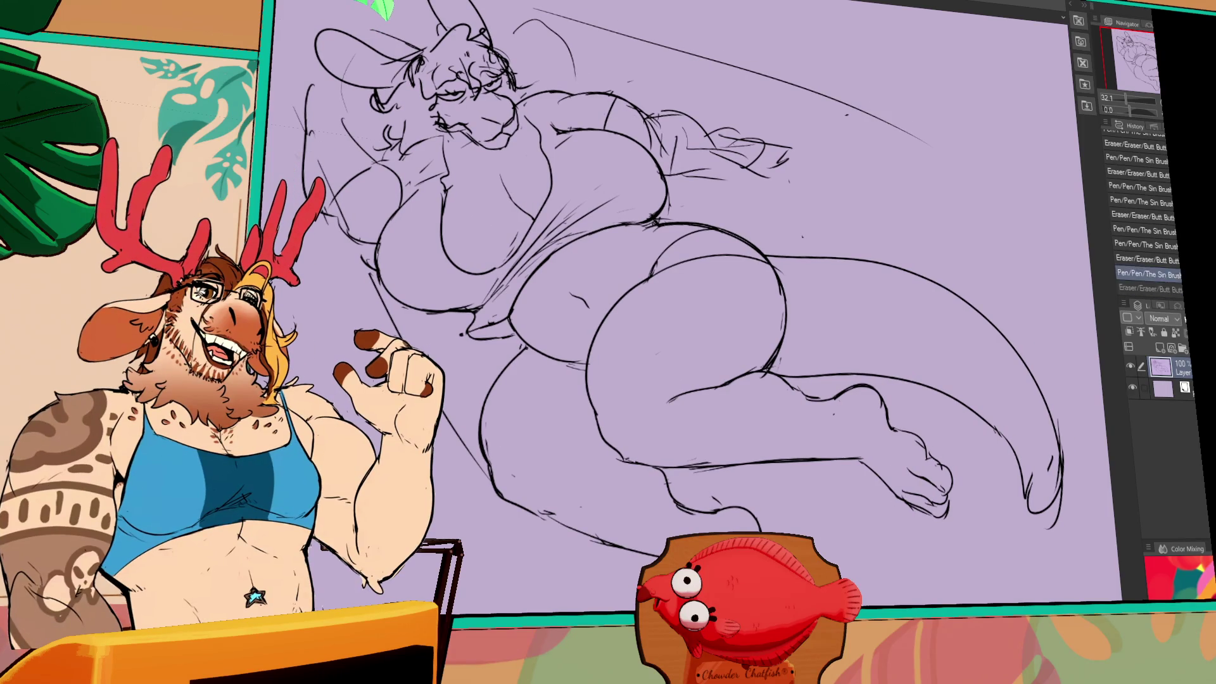
key("ctrl+y")
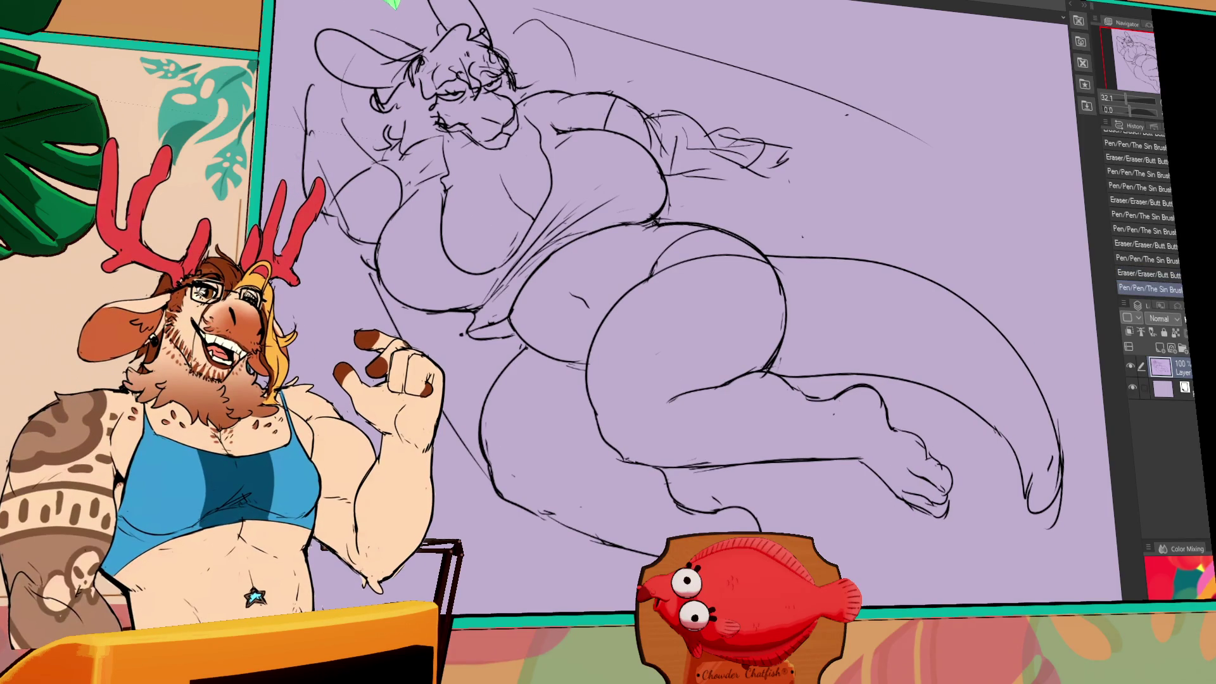
key("ctrl+y")
scroll(690, 279, "down", 1)
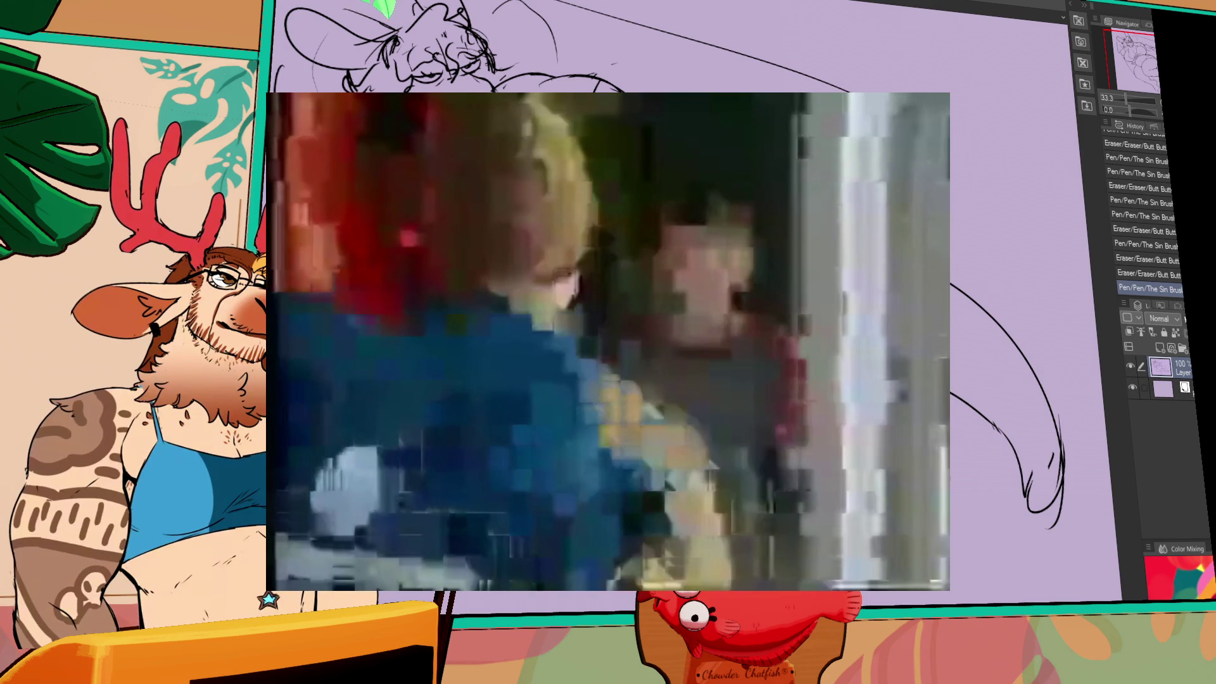
Undo the most recent Pen stroke on the bunny sketch
scroll(671, 301, "up", 3)
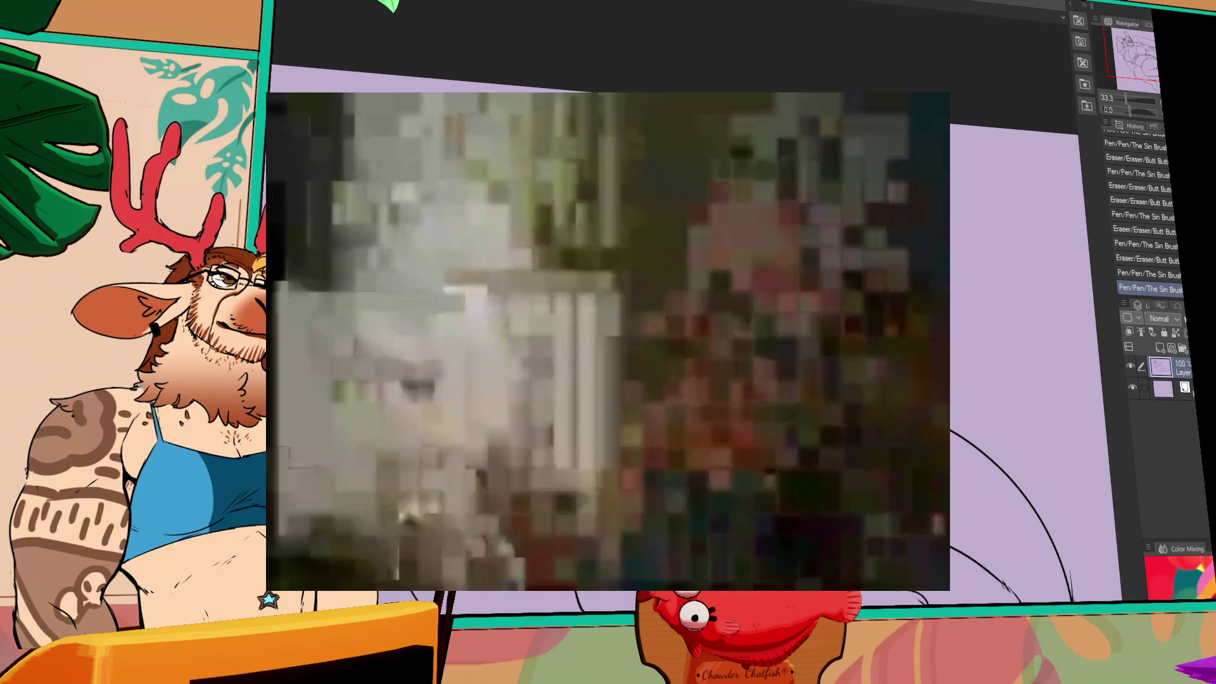
key("ctrl+z")
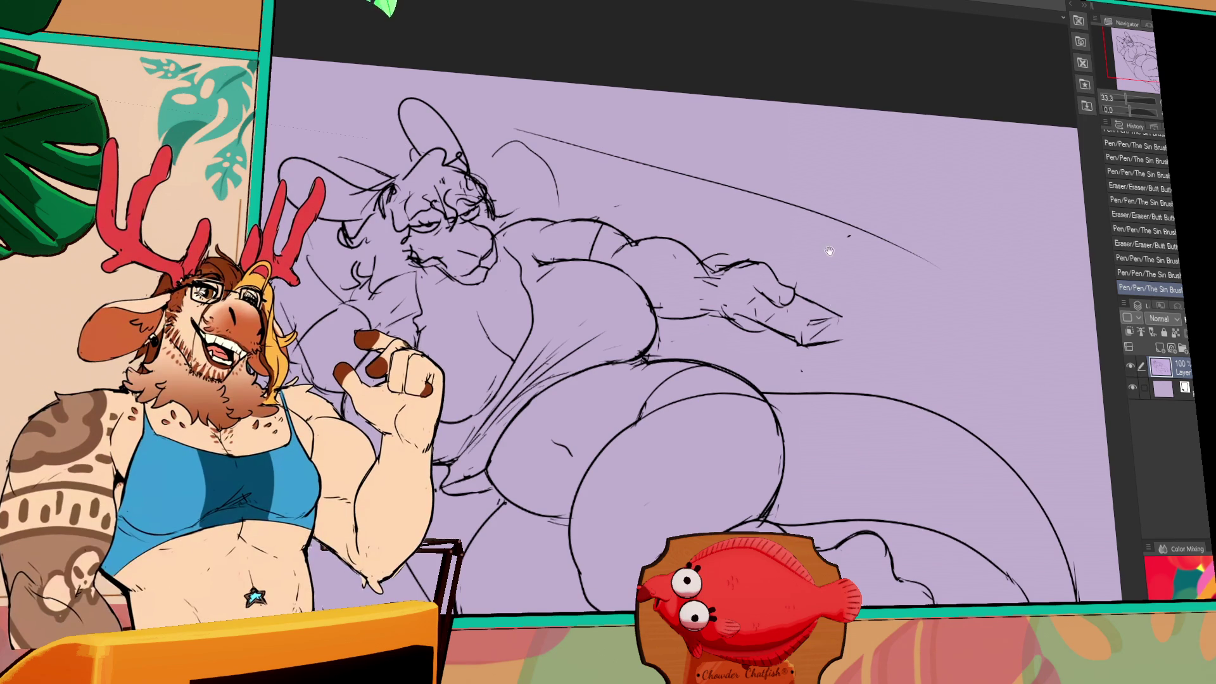
Erase the stray lines near the bunny's hand
left_click_drag(664, 327, 674, 331)
left_click_drag(676, 329, 685, 330)
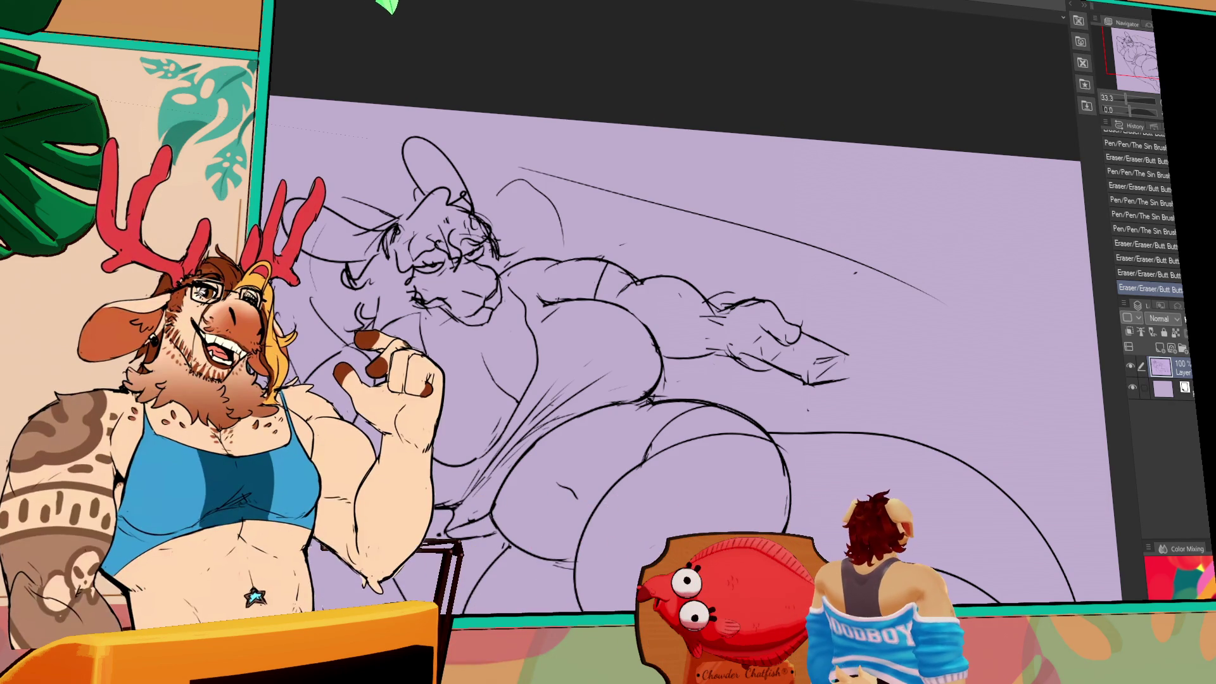
scroll(846, 415, "down", 1)
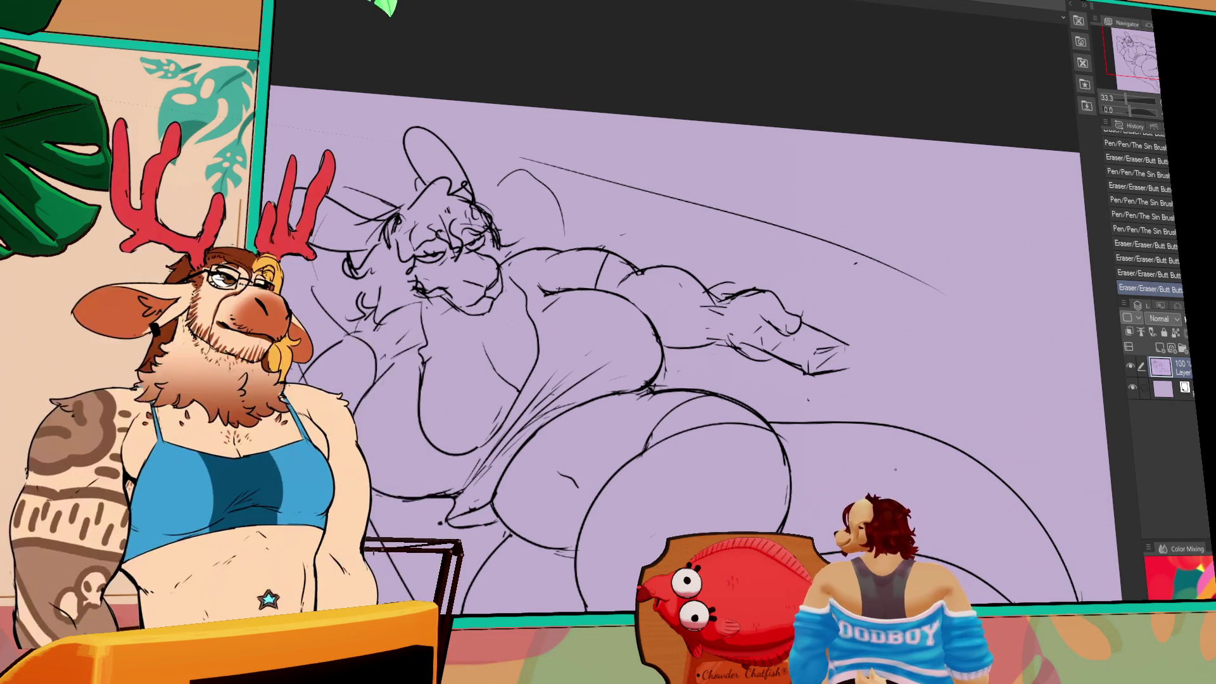
scroll(746, 352, "up", 3)
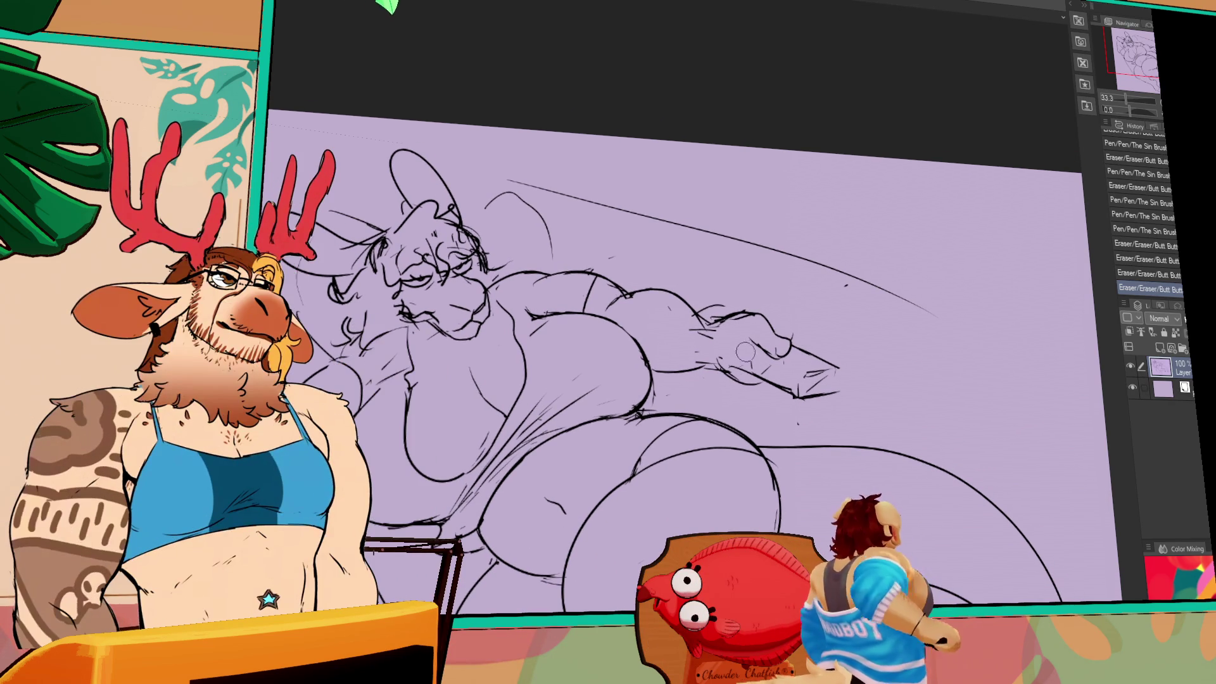
Add short hatching strokes around the hand and remote
mouse_move(757, 362)
left_mouse_down()
mouse_move(723, 372)
mouse_move(728, 380)
left_mouse_up()
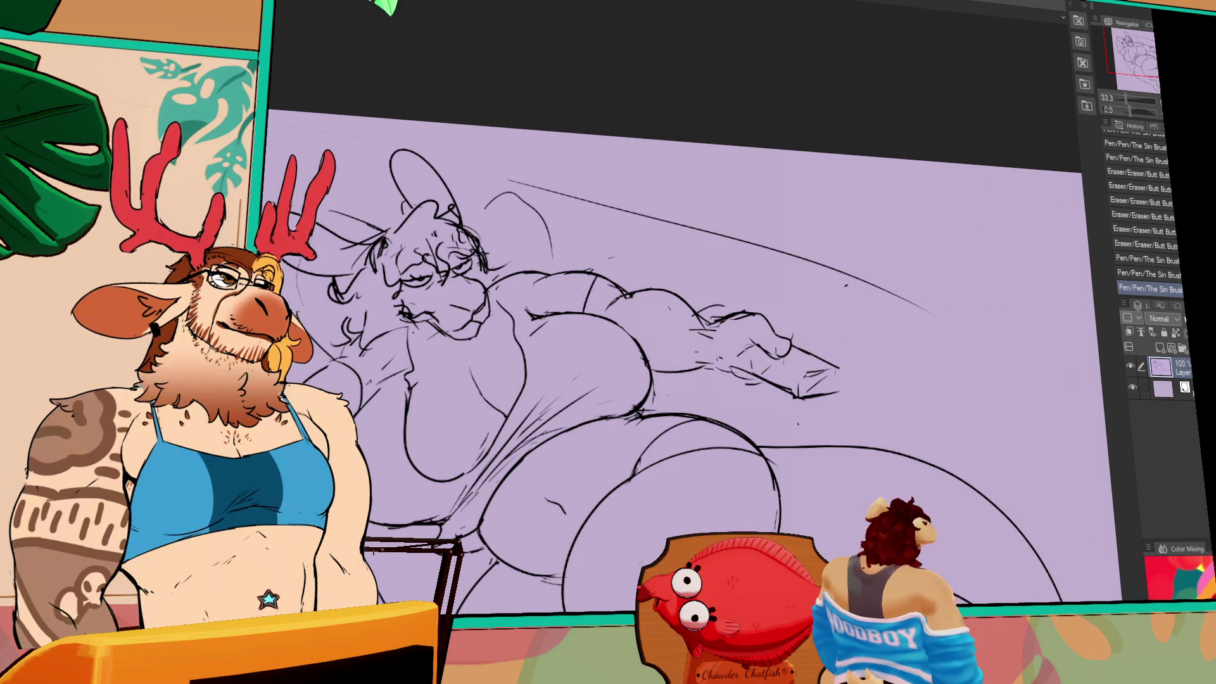
scroll(671, 362, "right", 3)
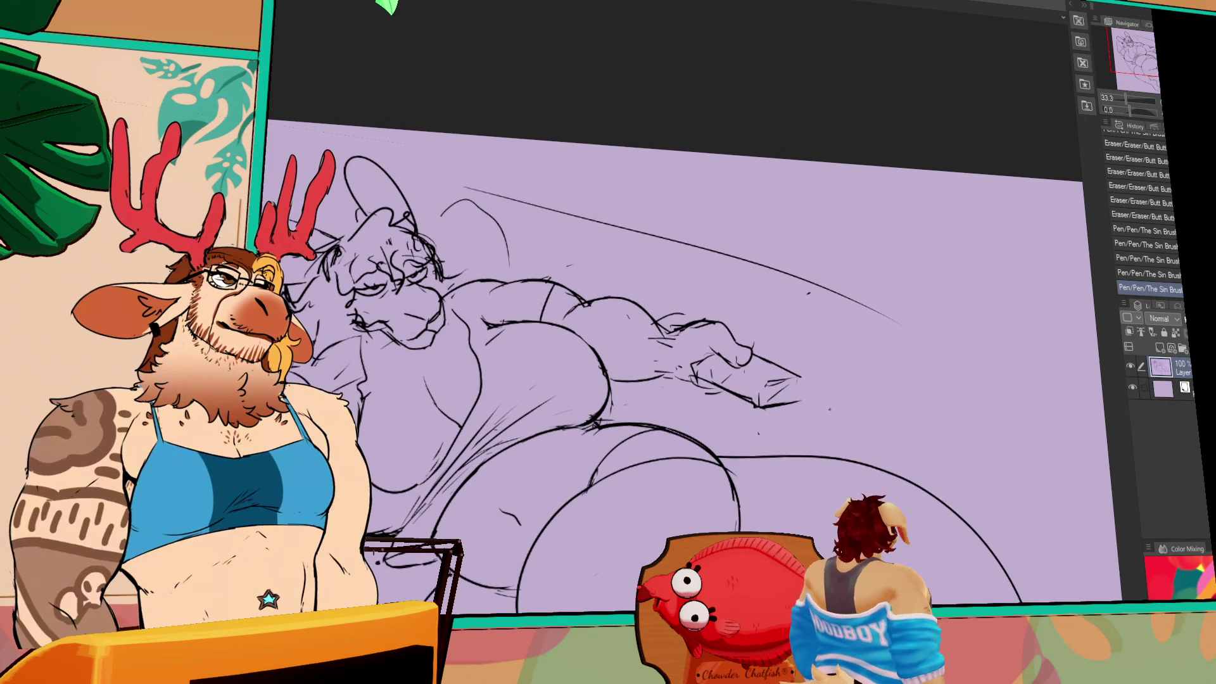
scroll(671, 354, "down", 2)
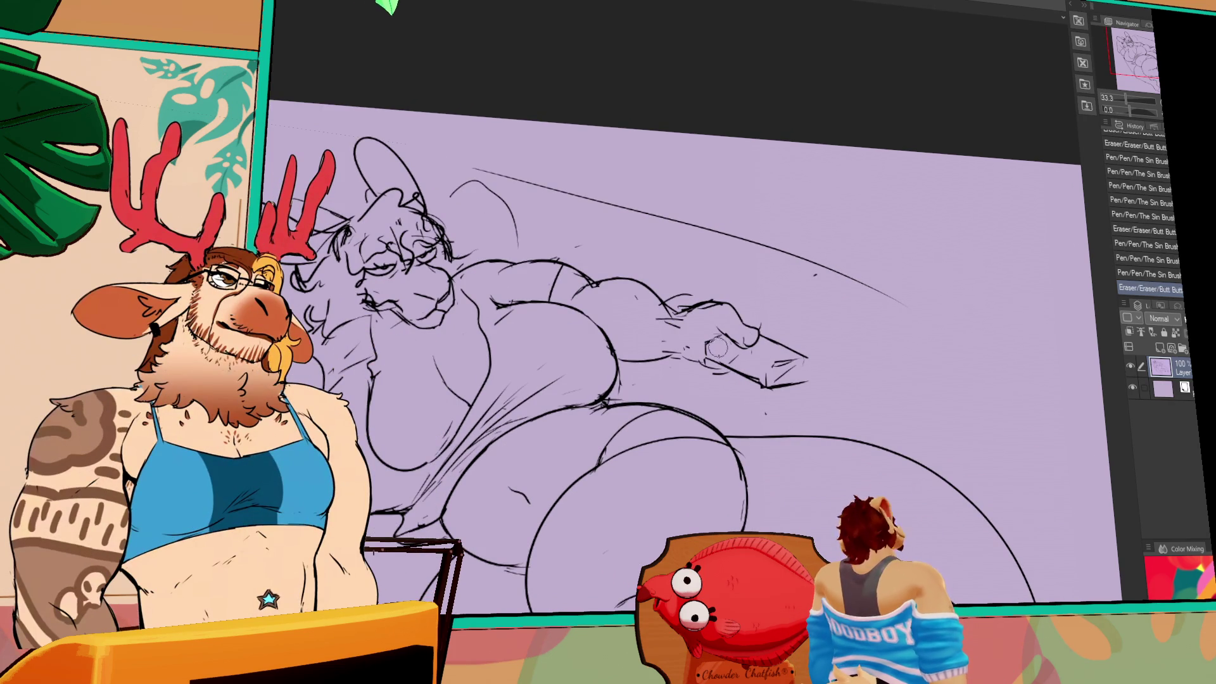
Draw the remote as a box in the gripping hand and rework its top edge
mouse_move(822, 373)
left_mouse_down()
mouse_move(821, 359)
mouse_move(794, 354)
left_mouse_up()
mouse_move(763, 368)
left_mouse_down()
mouse_move(792, 355)
mouse_move(725, 365)
mouse_move(770, 371)
mouse_move(783, 347)
left_mouse_up()
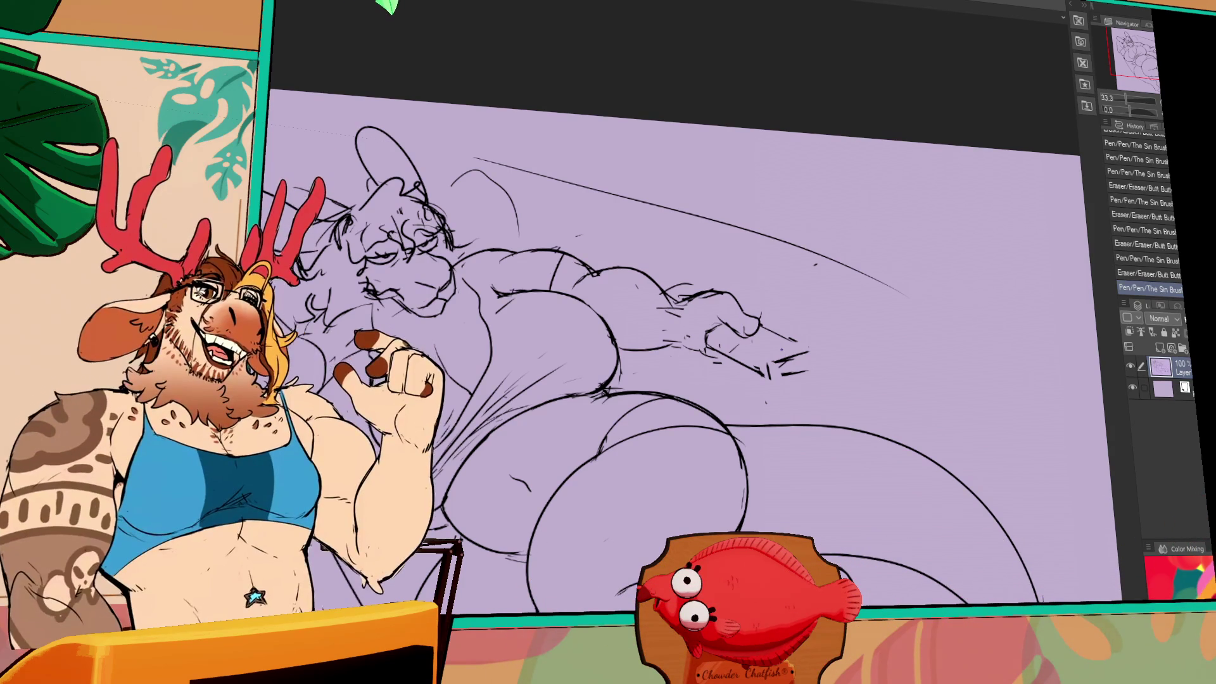
mouse_move(795, 365)
left_mouse_down()
mouse_move(777, 381)
mouse_move(754, 373)
mouse_move(762, 389)
mouse_move(750, 380)
left_mouse_up()
left_click_drag(760, 370, 752, 361)
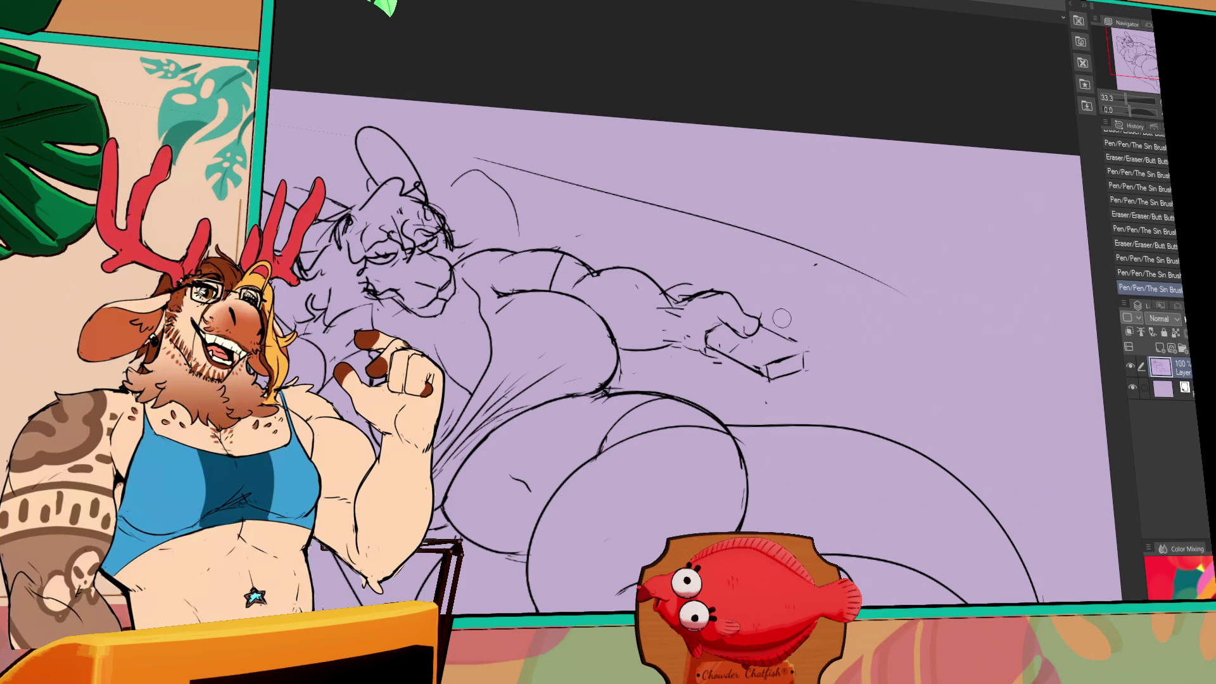
left_click_drag(788, 336, 776, 347)
mouse_move(760, 340)
left_mouse_down()
mouse_move(812, 350)
mouse_move(804, 364)
left_mouse_up()
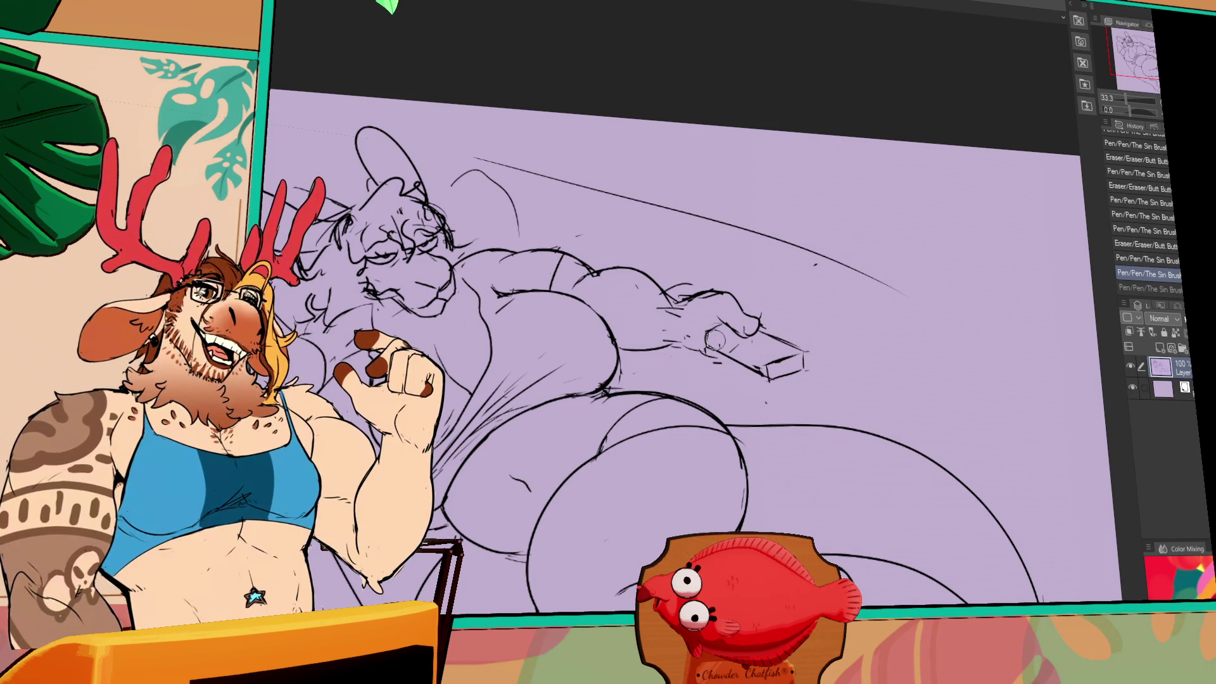
key("ctrl+z")
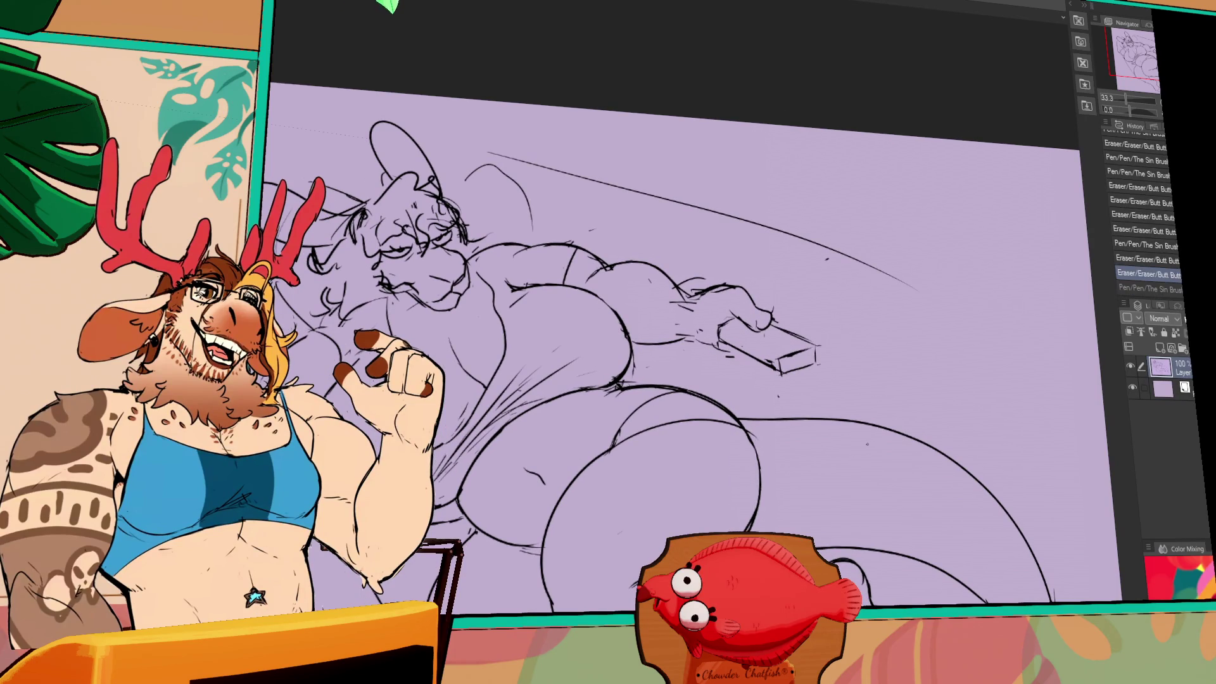
scroll(672, 348, "up", 1)
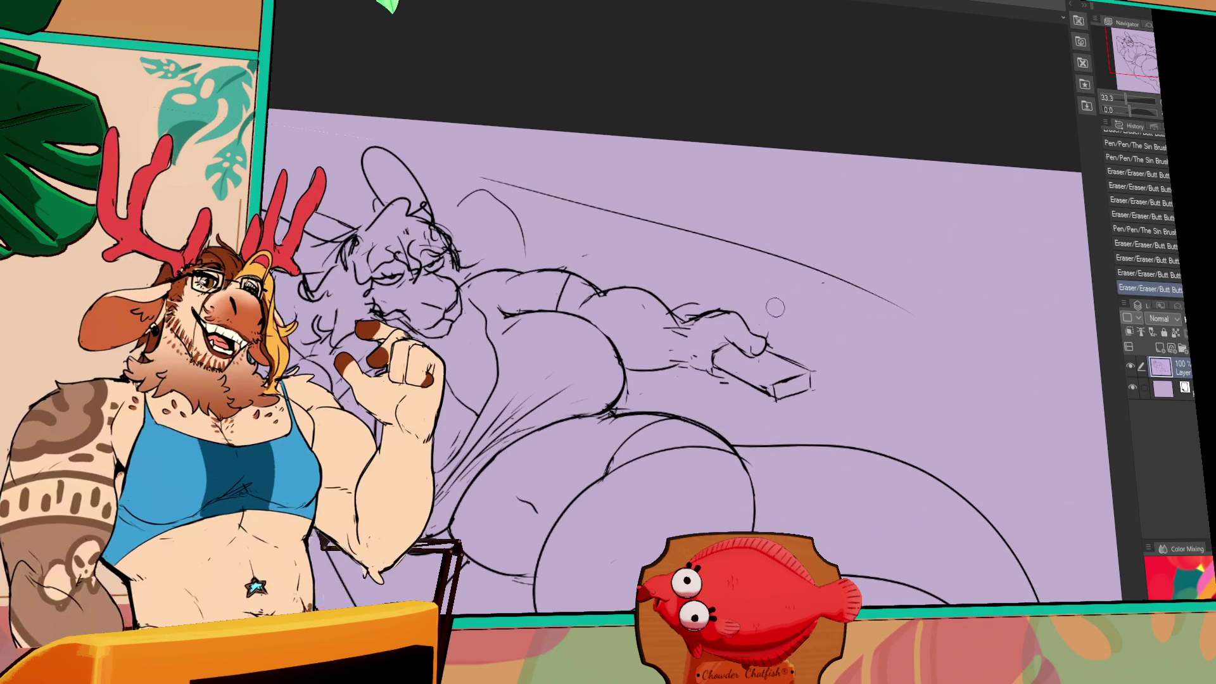
Erase strokes near the fingers, reposition the hand and remote, and add a short lower-hand line
left_click_drag(709, 342, 701, 331)
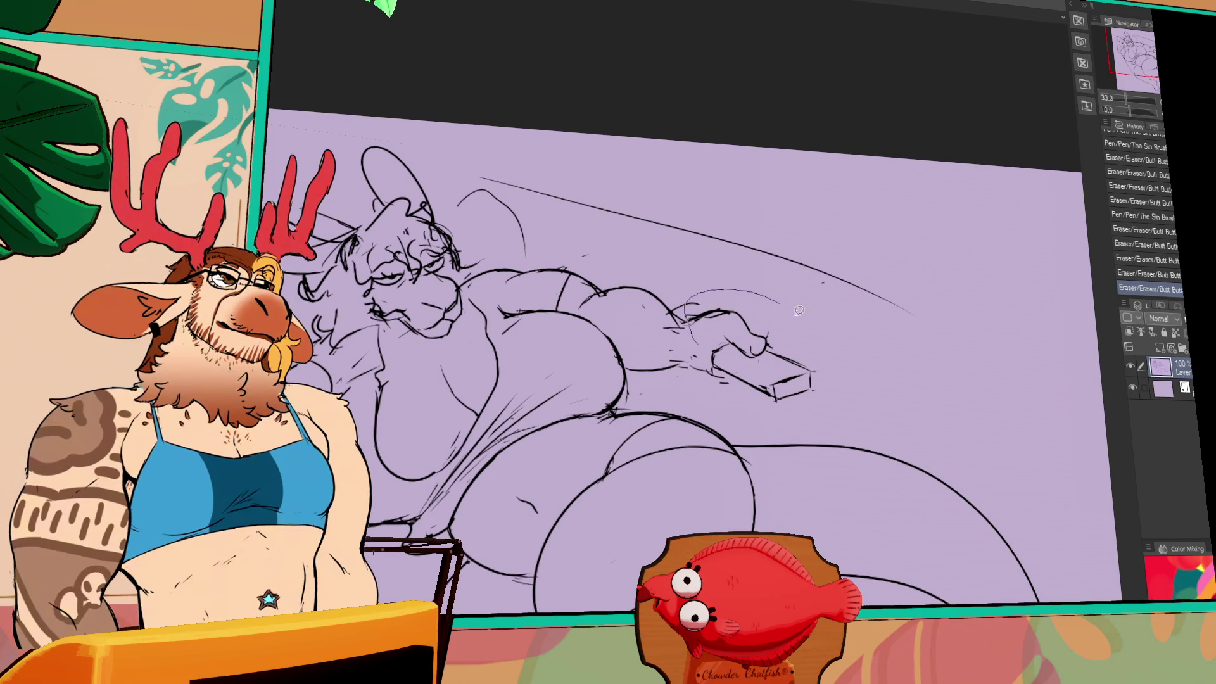
left_click_drag(700, 381, 697, 385)
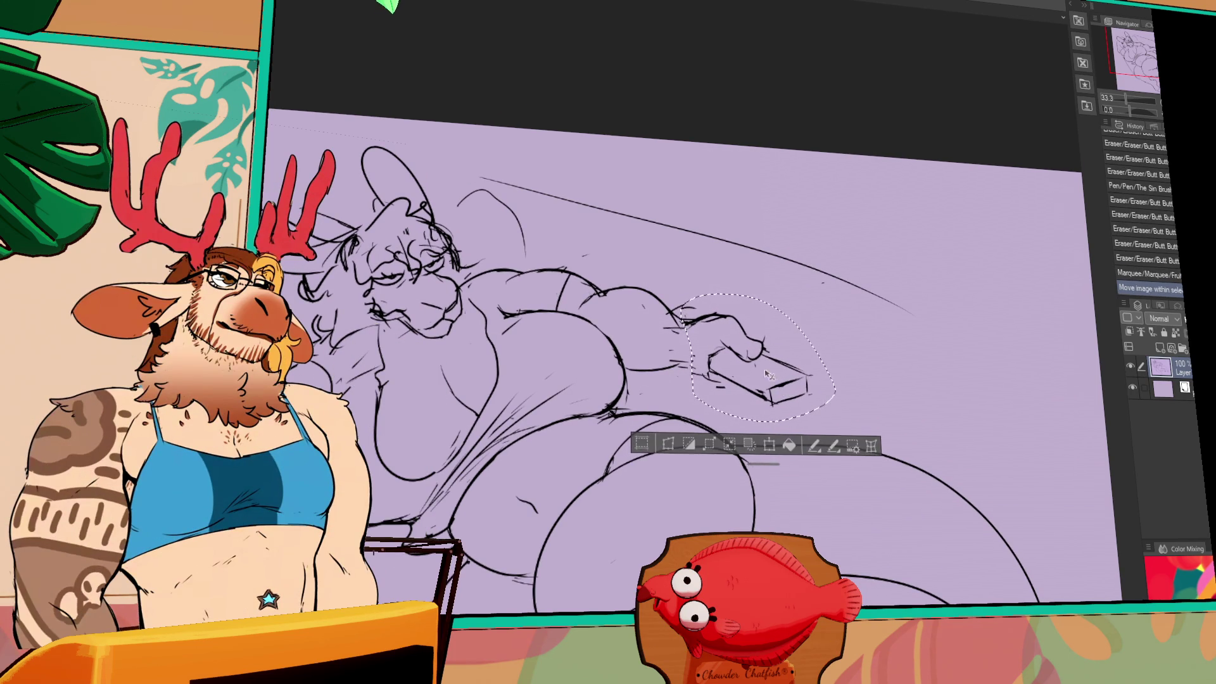
key("ctrl+d")
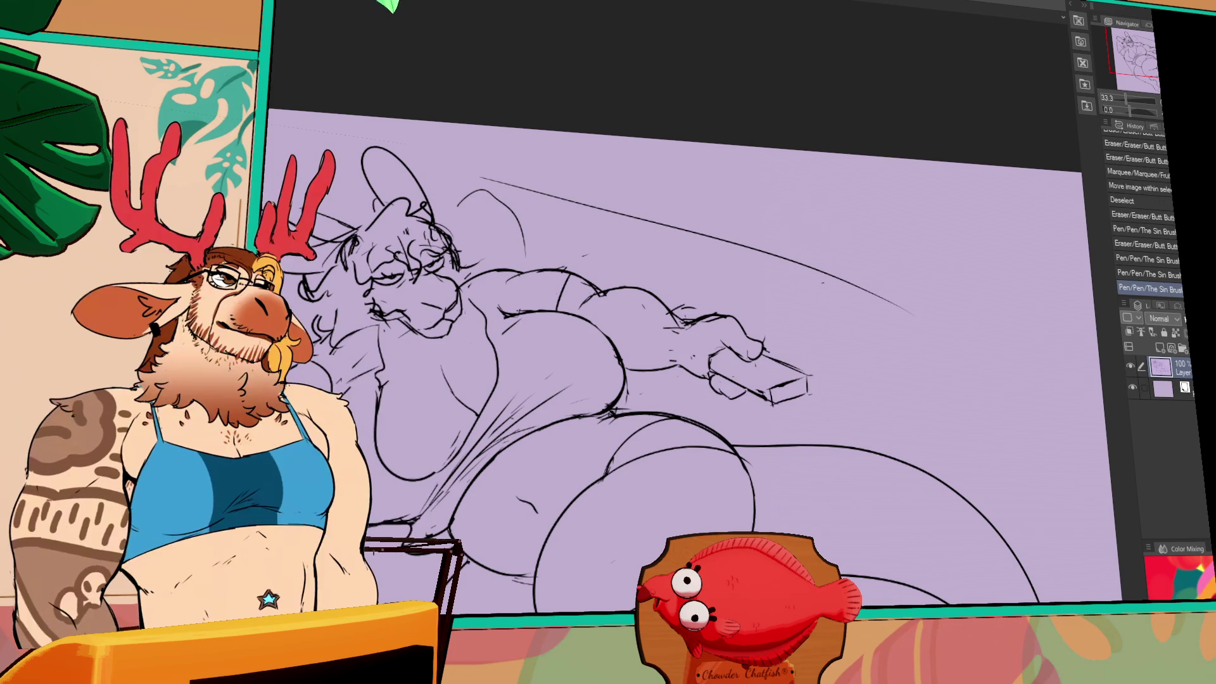
left_click_drag(713, 380, 732, 399)
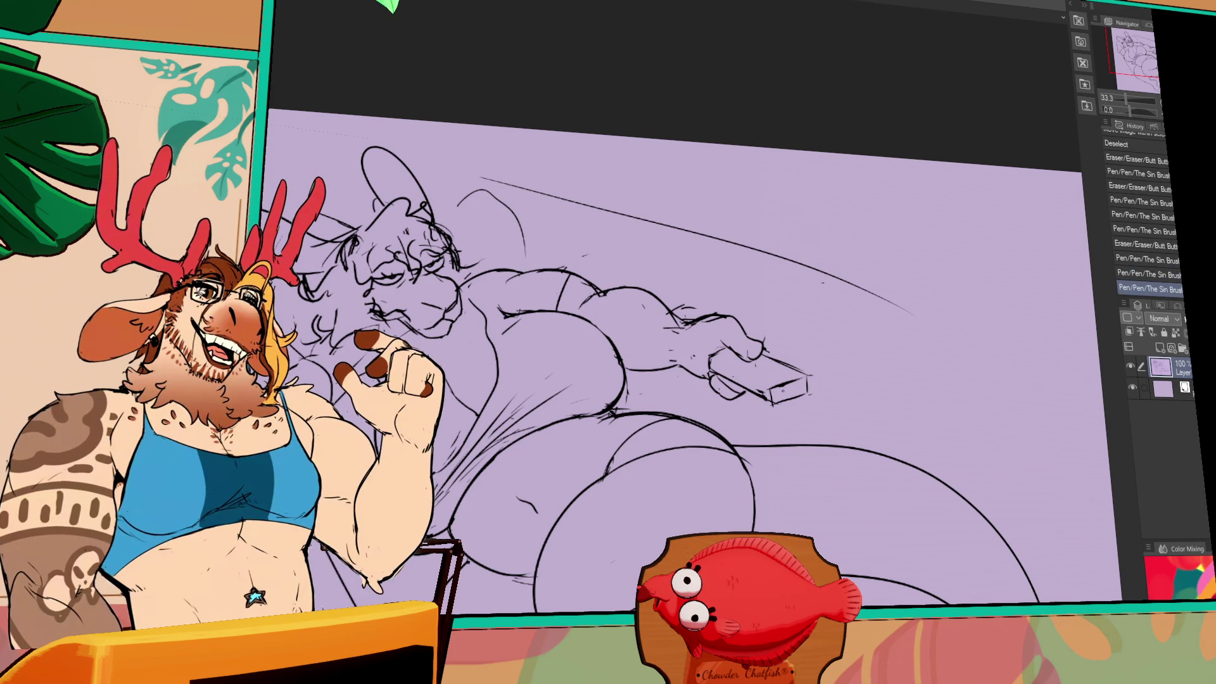
Erase and redraw the arm line, then touch up lines around the arm and belly
left_click_drag(691, 327, 678, 339)
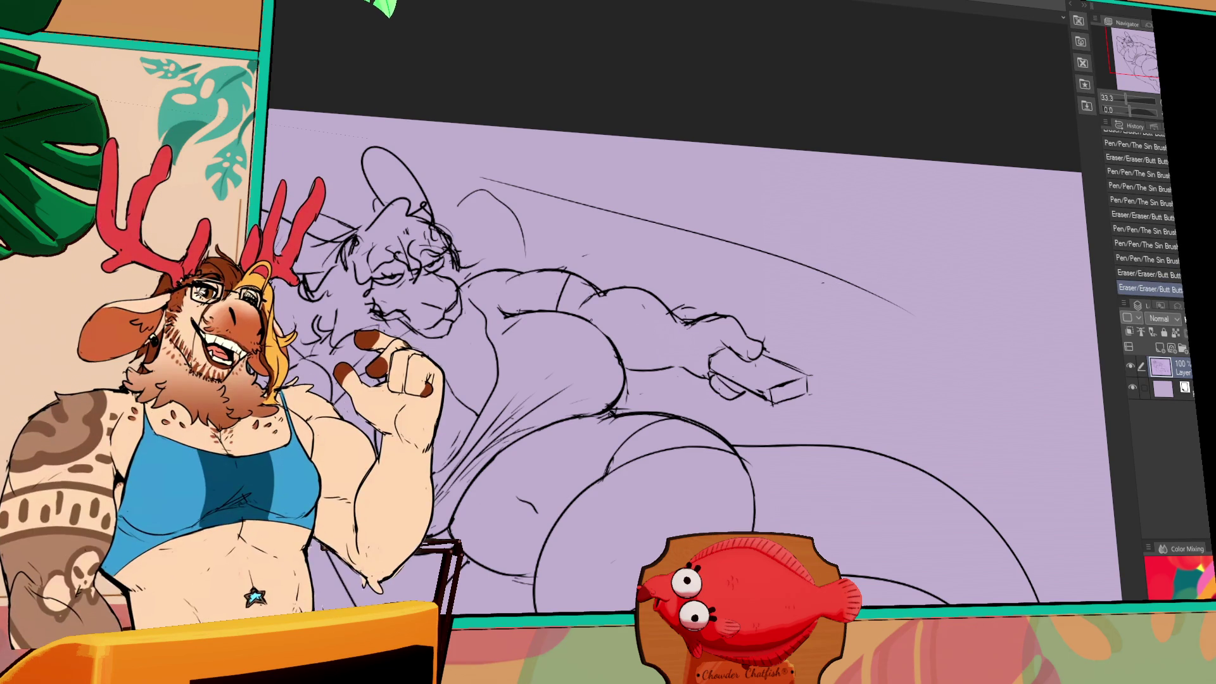
left_click_drag(593, 293, 640, 288)
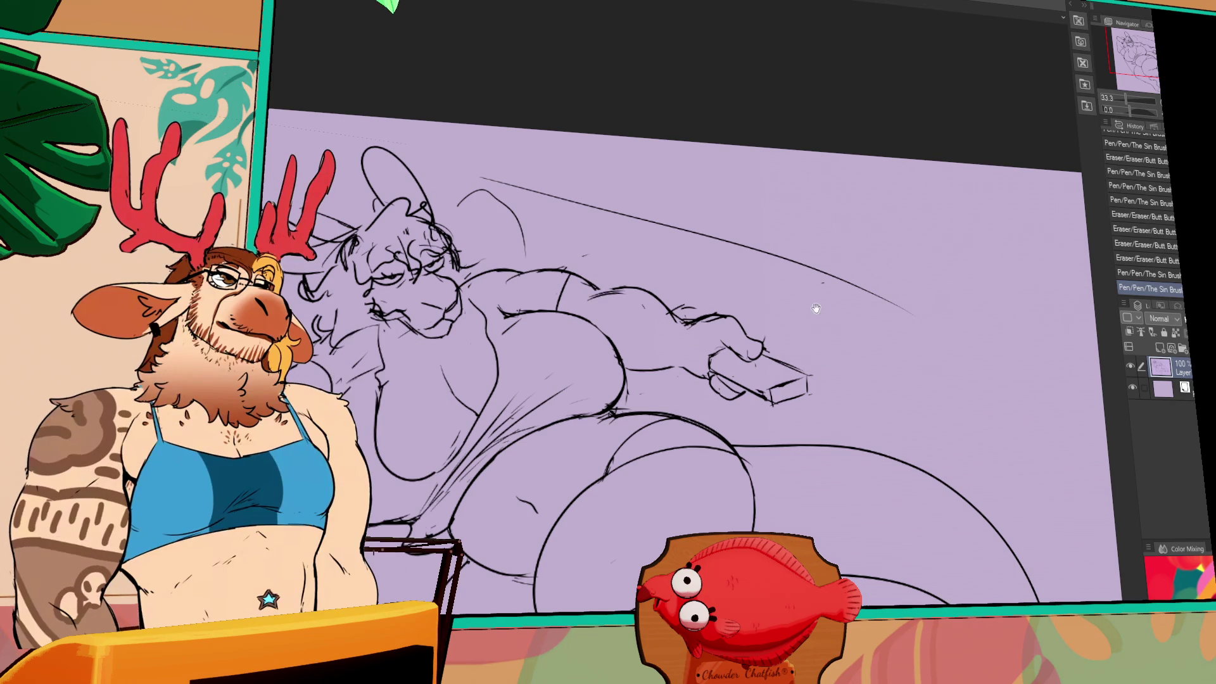
left_click_drag(802, 386, 799, 401)
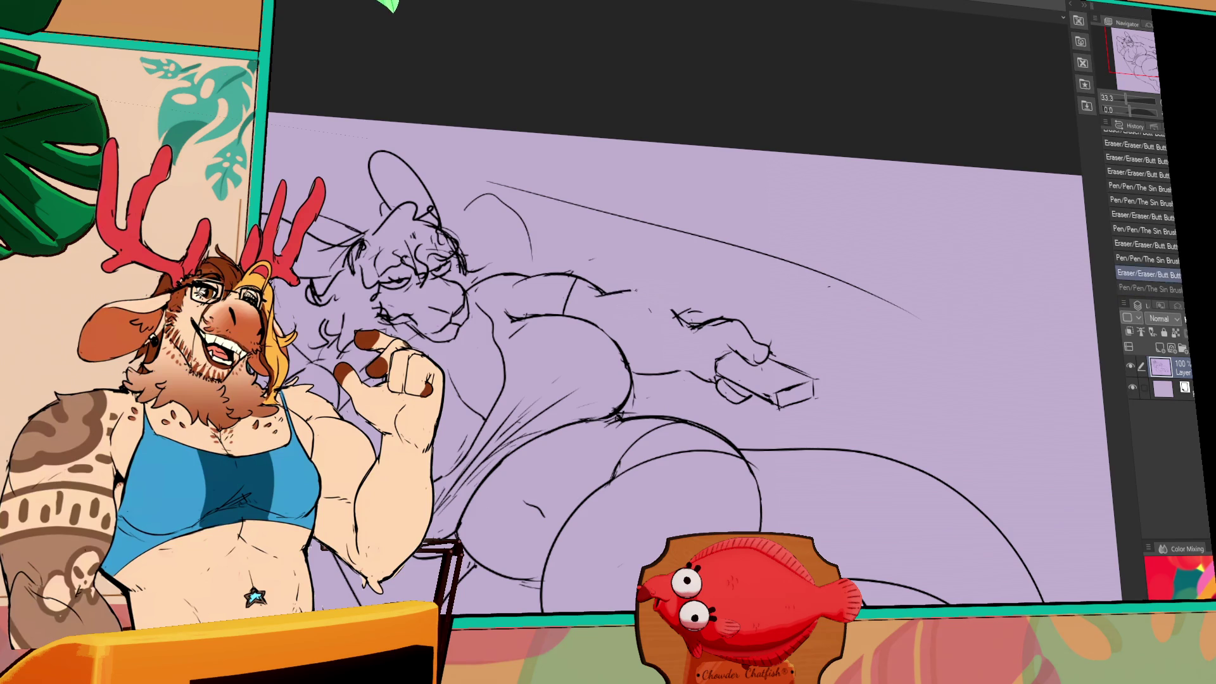
key("ctrl+y")
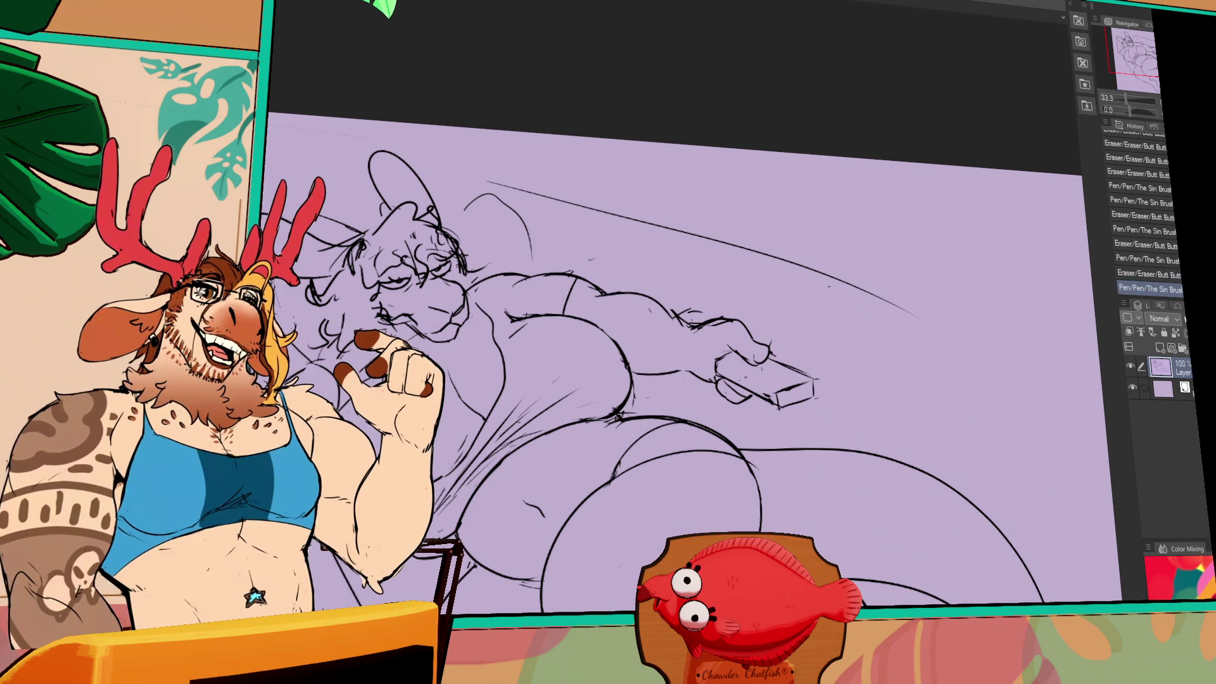
mouse_move(678, 305)
left_mouse_down()
mouse_move(687, 314)
mouse_move(694, 296)
mouse_move(726, 288)
left_mouse_up()
left_click_drag(646, 392, 702, 357)
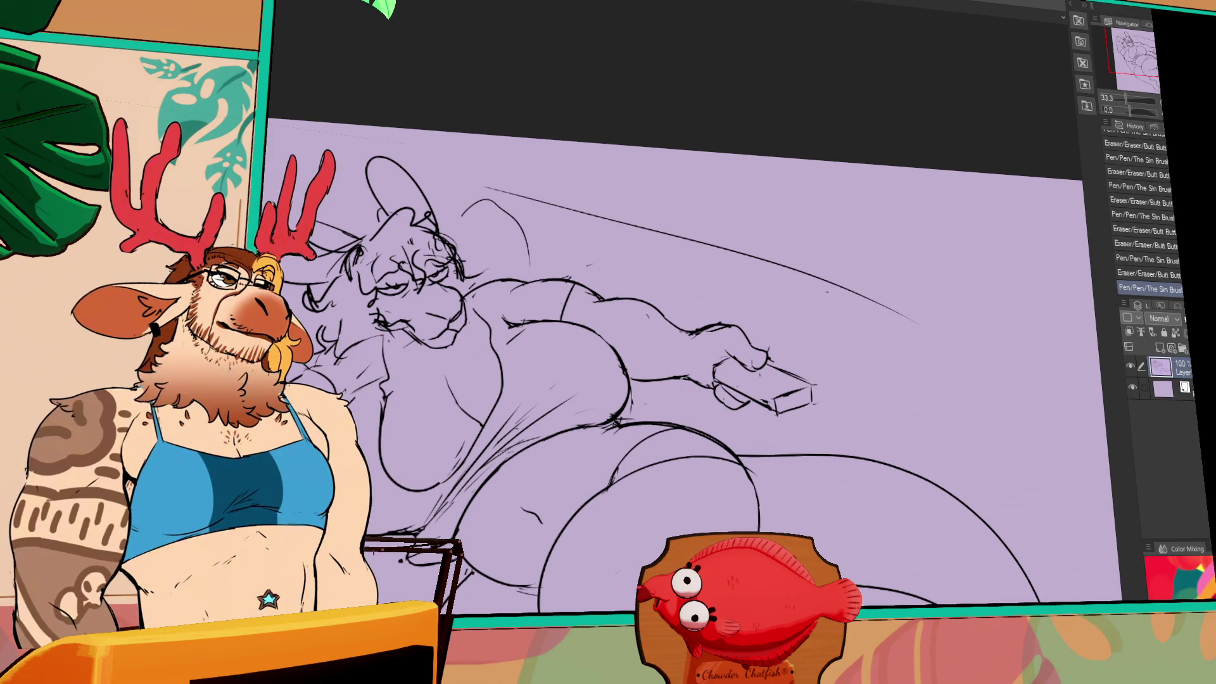
Try a small stroke on the remote, undo it, and view the whole figure
mouse_move(786, 396)
left_mouse_down()
mouse_move(765, 435)
mouse_move(807, 392)
left_mouse_up()
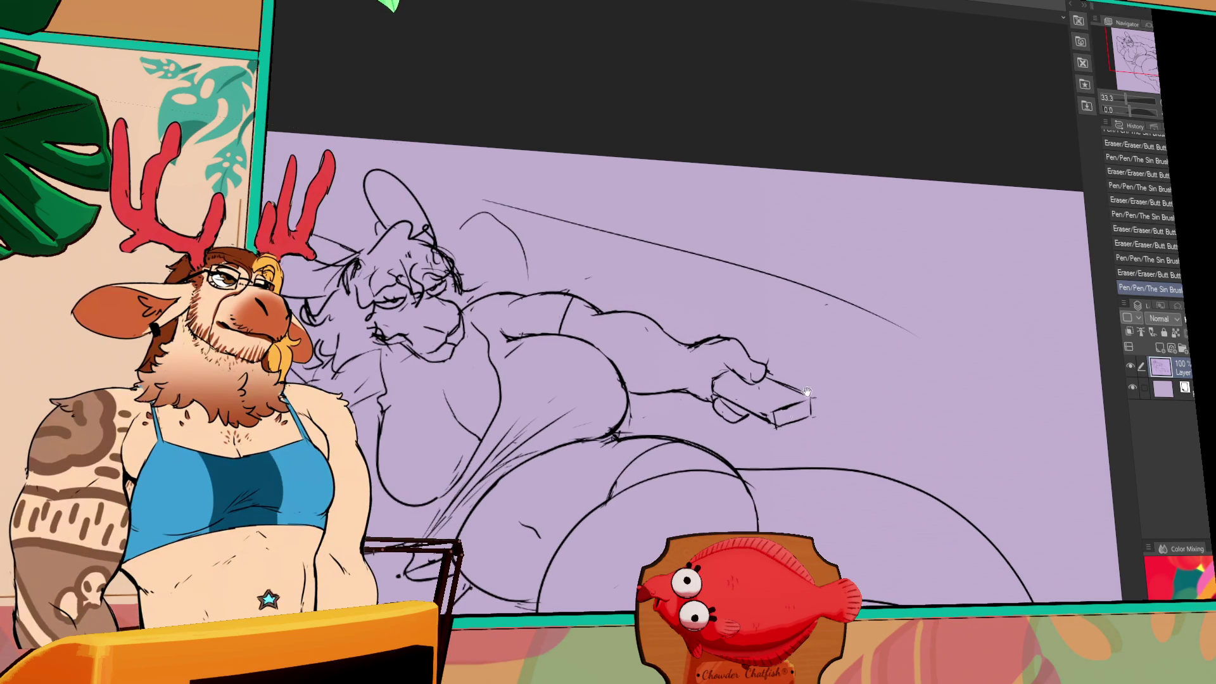
left_click_drag(708, 407, 712, 401)
key("ctrl+z")
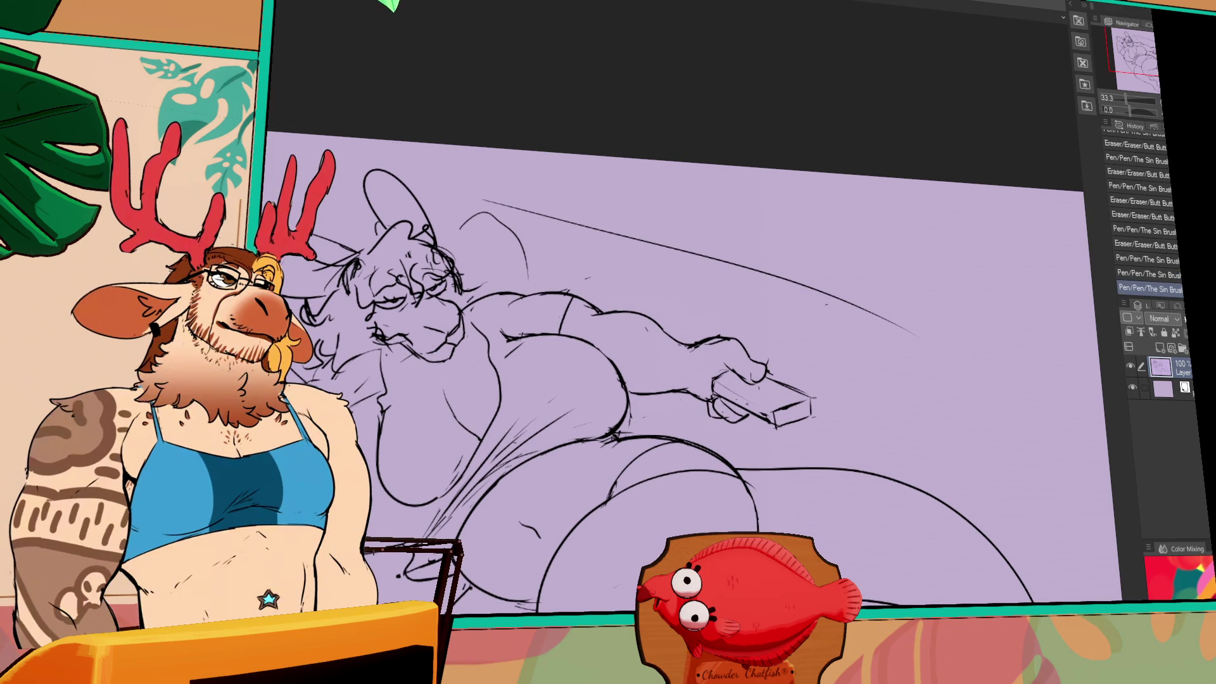
left_click_drag(783, 408, 829, 327)
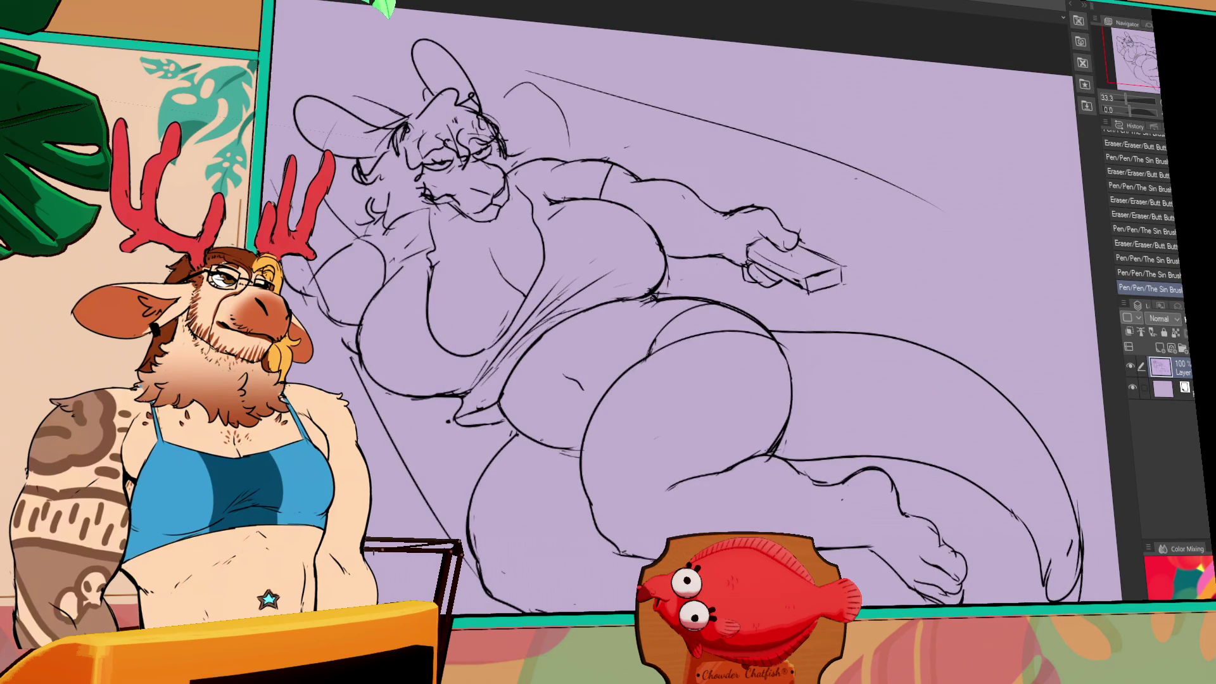
Shift the loose belly stroke into place, add strokes to the figure, and erase a stray line
left_click_drag(553, 374, 570, 387)
key("ctrl+d")
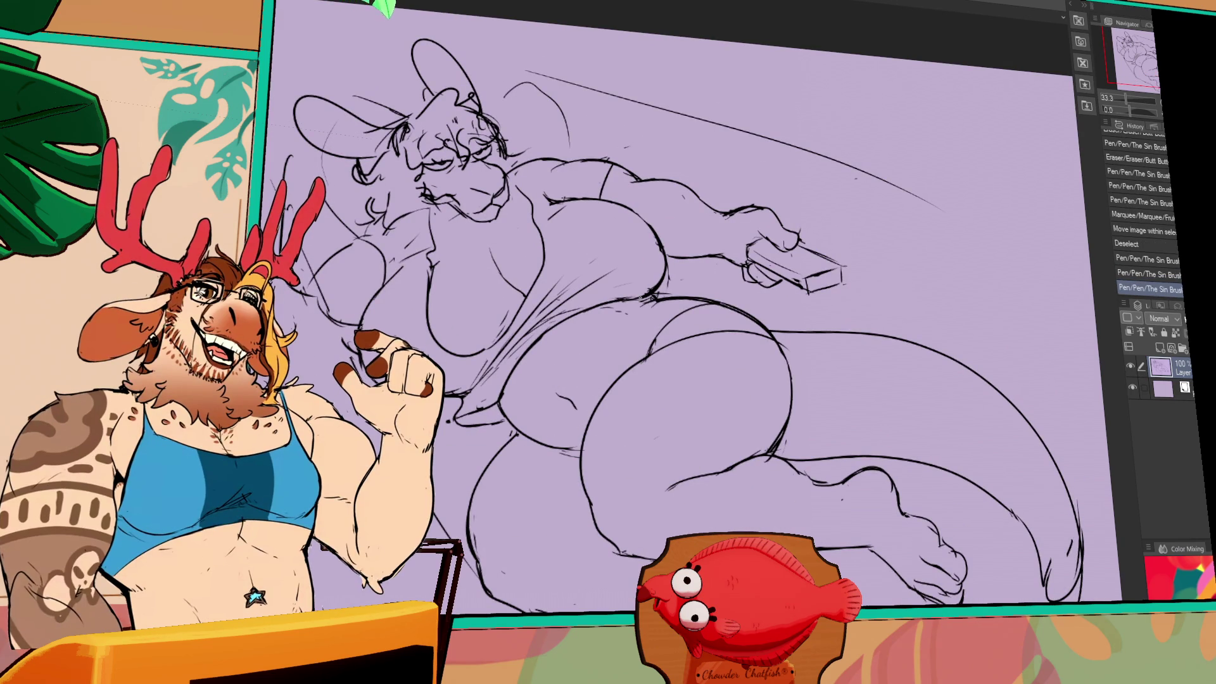
left_click_drag(683, 240, 673, 313)
mouse_move(553, 290)
left_mouse_down()
mouse_move(543, 253)
mouse_move(545, 279)
mouse_move(560, 273)
left_mouse_up()
Redraw the left shoulder linework, alternating pen and eraser strokes
mouse_move(396, 320)
left_mouse_down()
mouse_move(405, 336)
mouse_move(403, 319)
left_mouse_up()
key("e")
key("p")
left_click_drag(406, 266, 415, 258)
left_click_drag(812, 385, 895, 394)
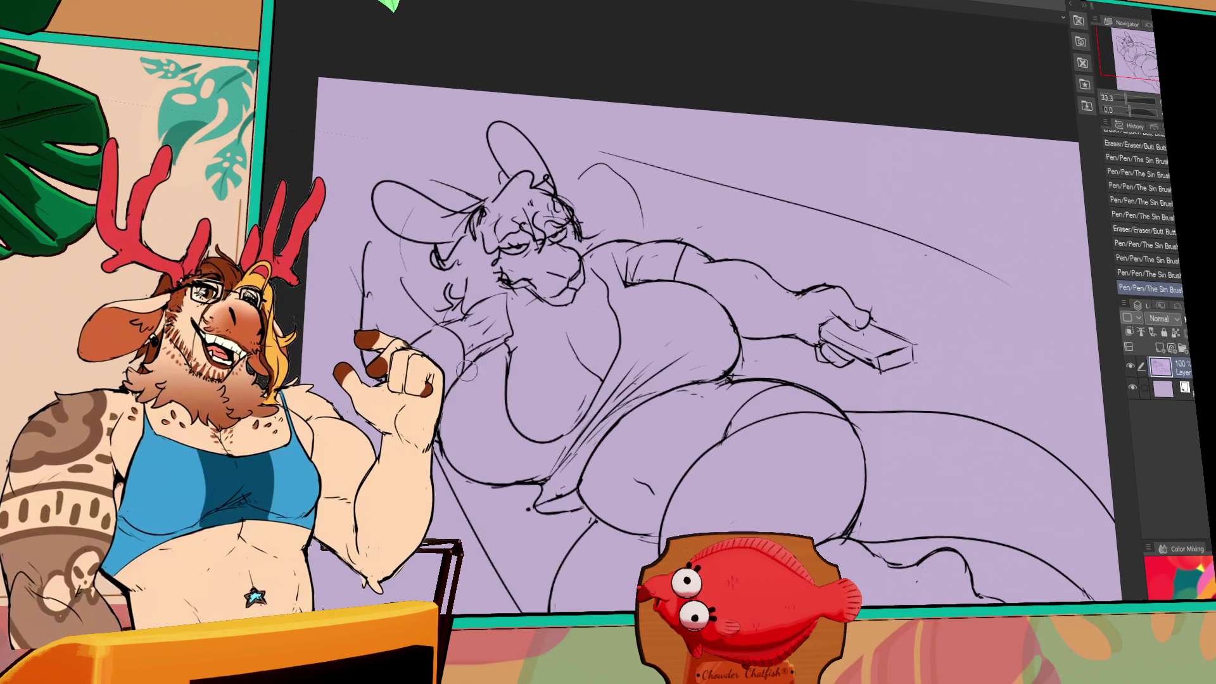
key("e")
left_click_drag(357, 352, 367, 366)
key("p")
key("e")
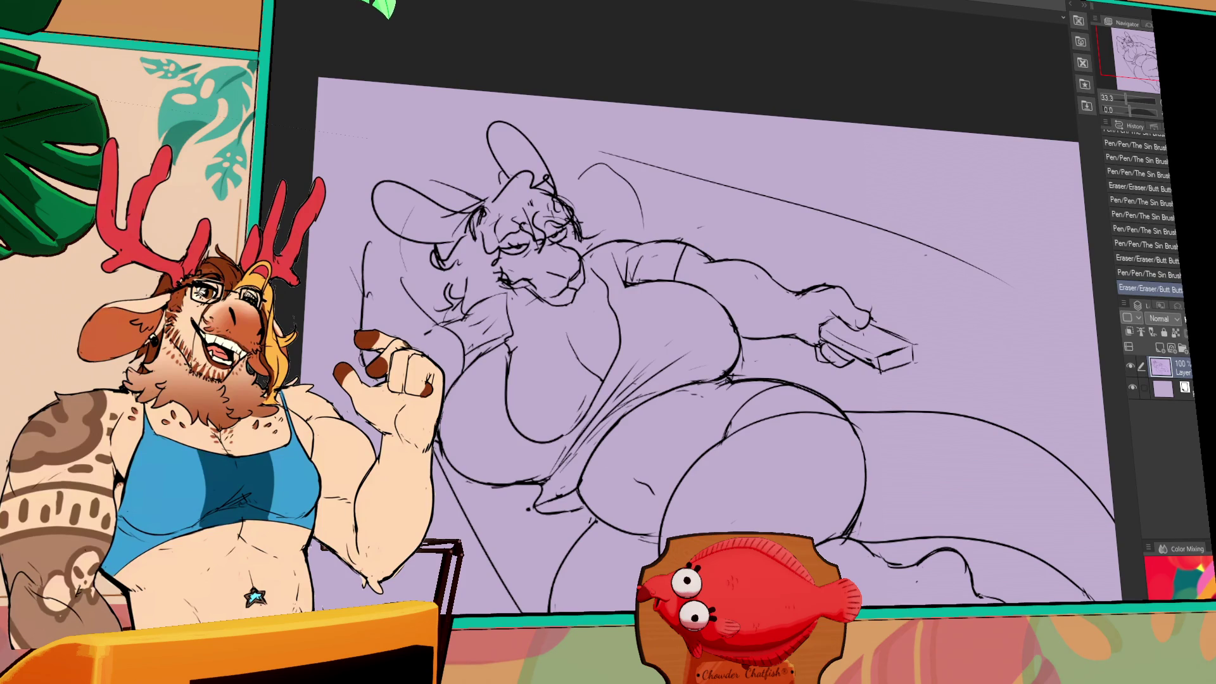
left_click_drag(841, 357, 873, 338)
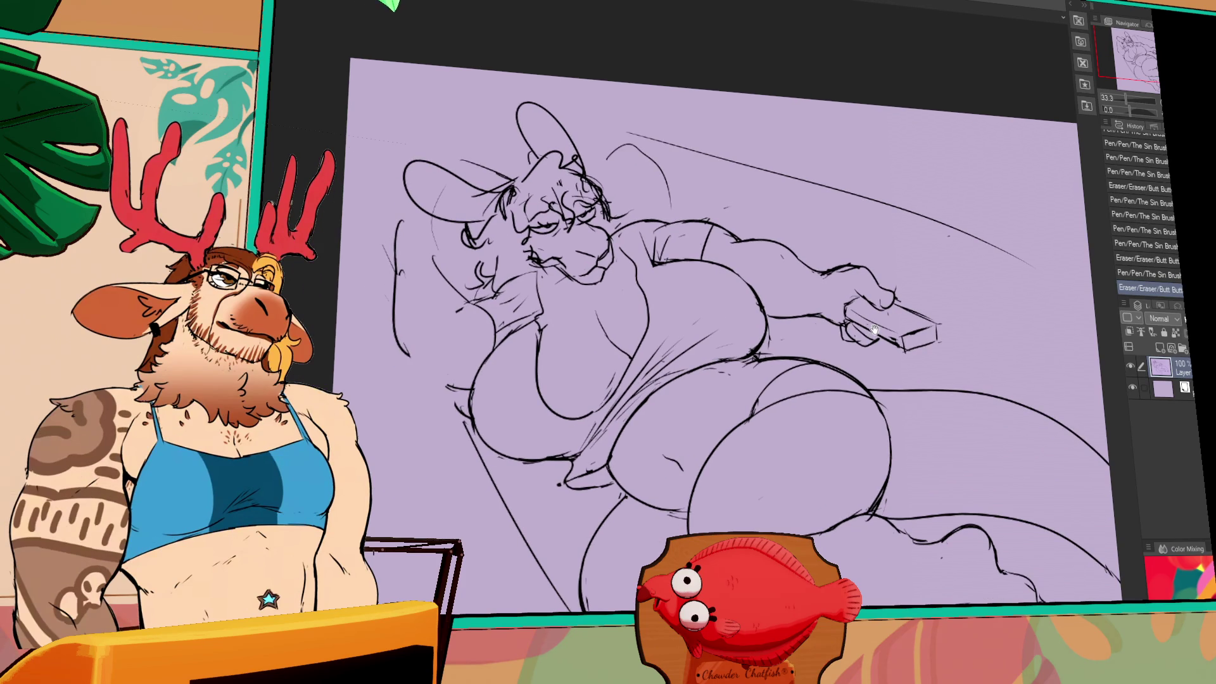
Erase stray lines left of the bunny and draw the couch backrest behind it
left_click_drag(626, 321, 644, 348)
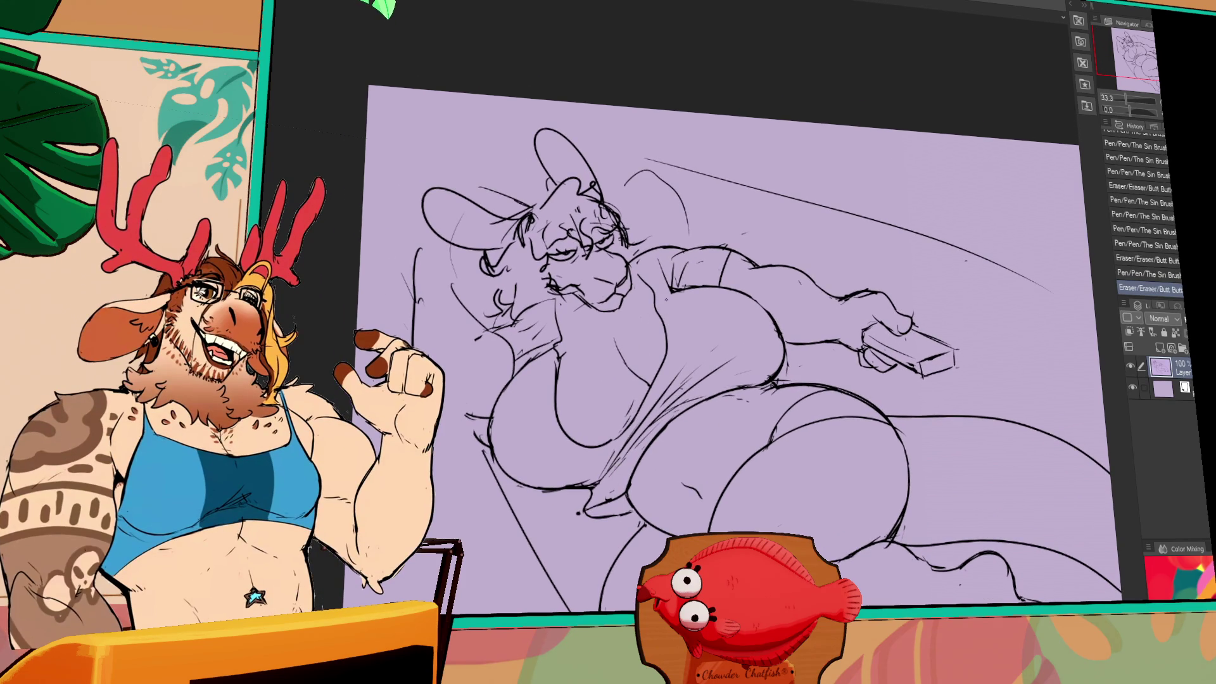
left_click_drag(415, 355, 447, 412)
key("p")
left_click_drag(418, 374, 463, 418)
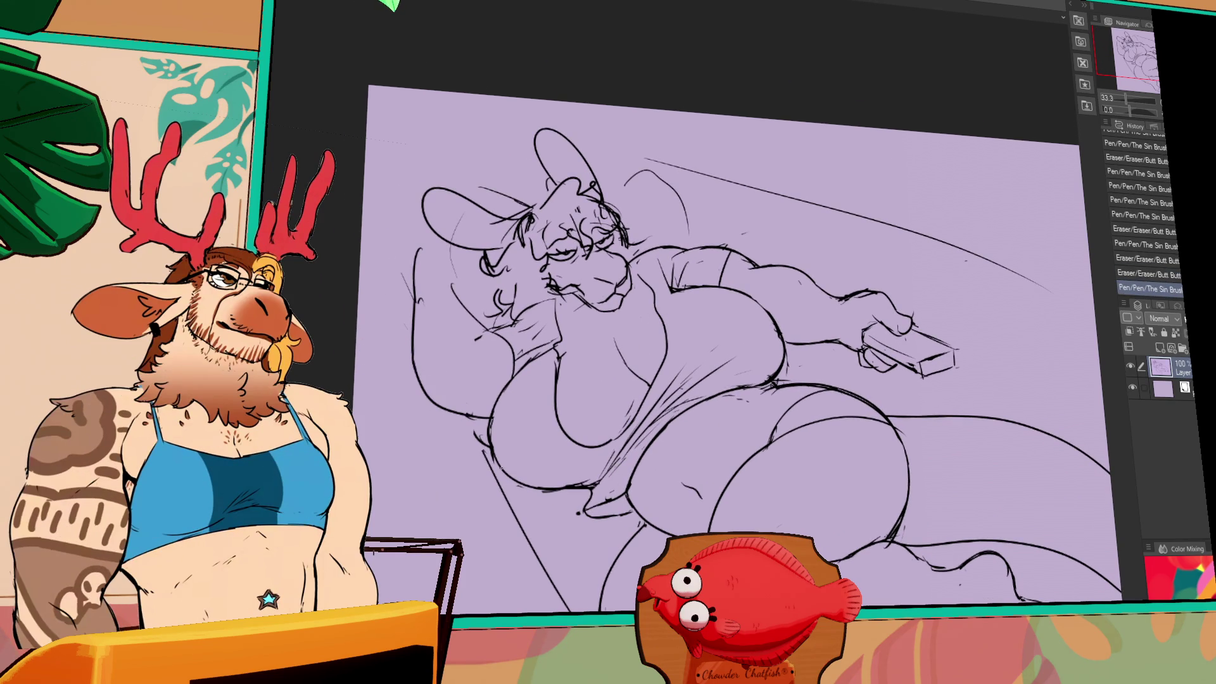
Erase two small stray spots on the figure
left_click_drag(654, 422, 669, 410)
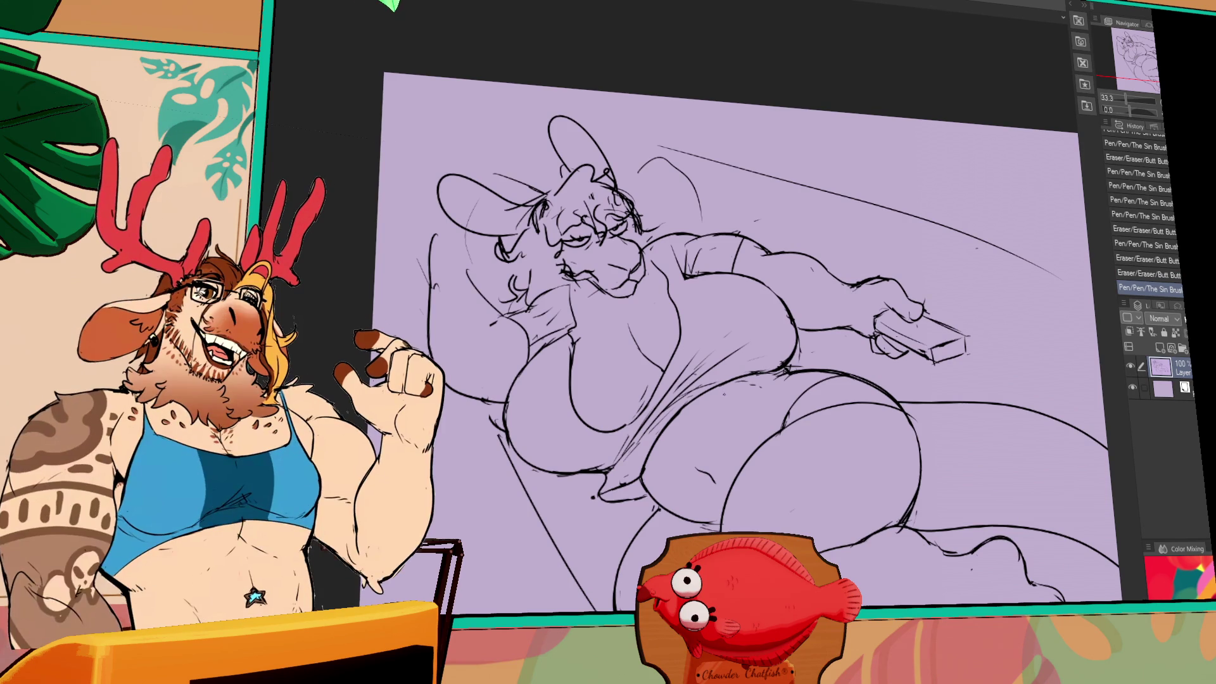
left_click_drag(725, 395, 721, 379)
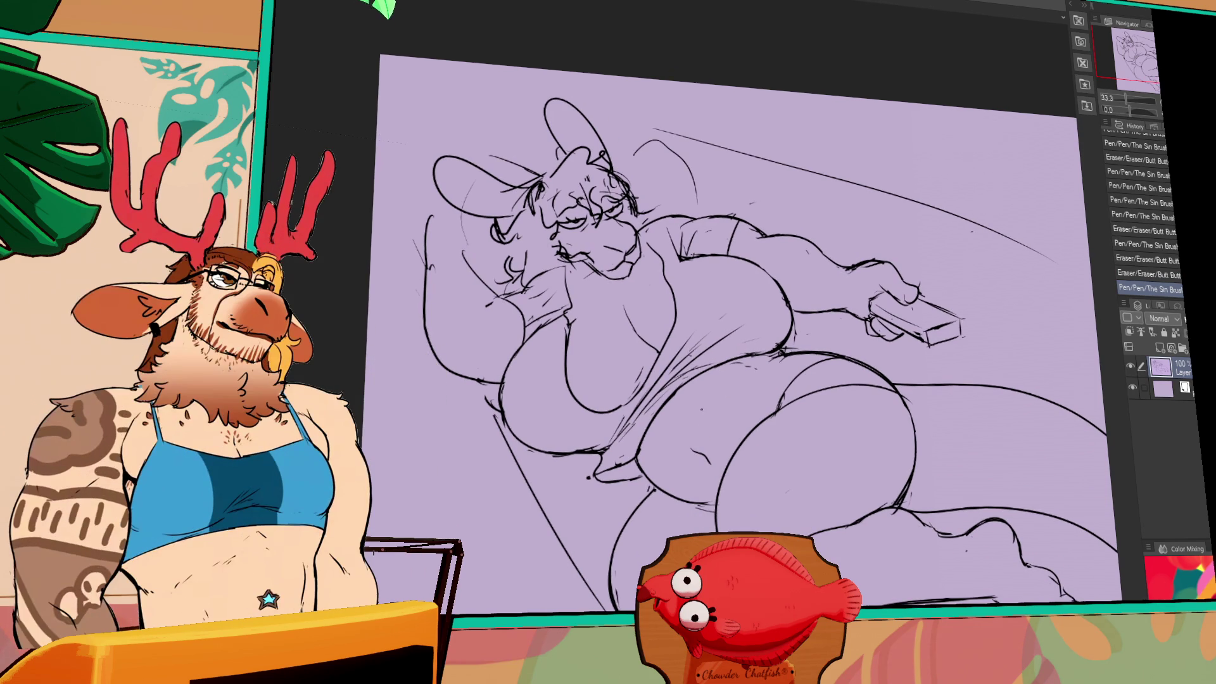
left_click_drag(468, 255, 458, 275)
left_click_drag(596, 428, 605, 435)
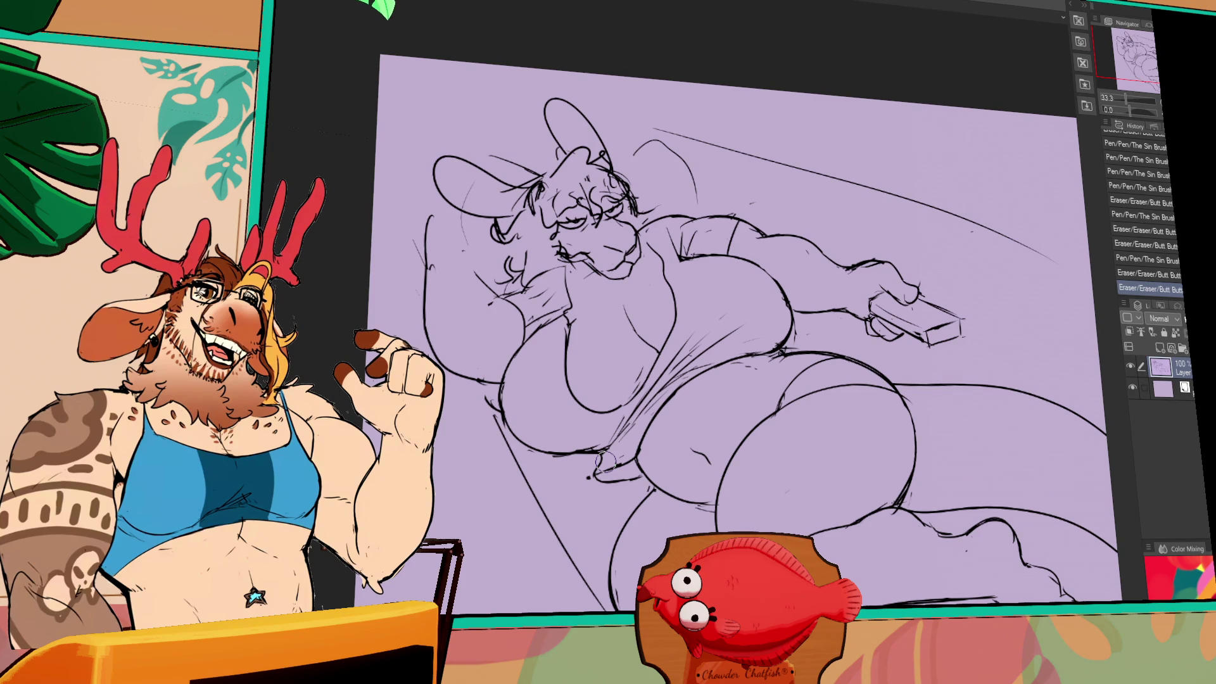
left_click_drag(726, 415, 746, 398)
Attempt and undo new left chest lines, then erase the lower-left chest lines
mouse_move(526, 409)
left_mouse_down()
mouse_move(510, 396)
mouse_move(516, 418)
left_mouse_up()
key("ctrl+z")
mouse_move(490, 369)
left_mouse_down()
mouse_move(539, 463)
mouse_move(555, 433)
mouse_move(573, 462)
mouse_move(570, 444)
left_mouse_up()
key("ctrl+z")
mouse_move(529, 405)
left_mouse_down()
mouse_move(567, 440)
mouse_move(573, 469)
mouse_move(592, 469)
mouse_move(536, 440)
mouse_move(589, 469)
left_mouse_up()
Compare chest line versions with undo and redo, then add new strokes on the chest
key("ctrl+z")
key("ctrl+z")
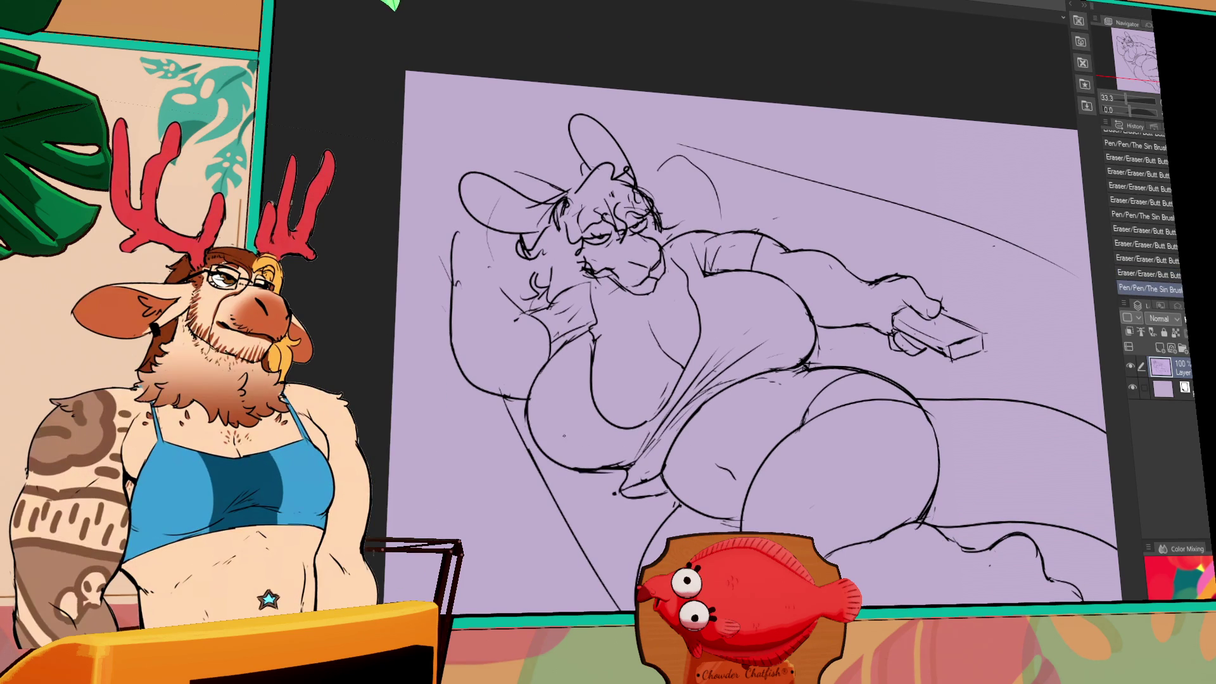
key("ctrl+z")
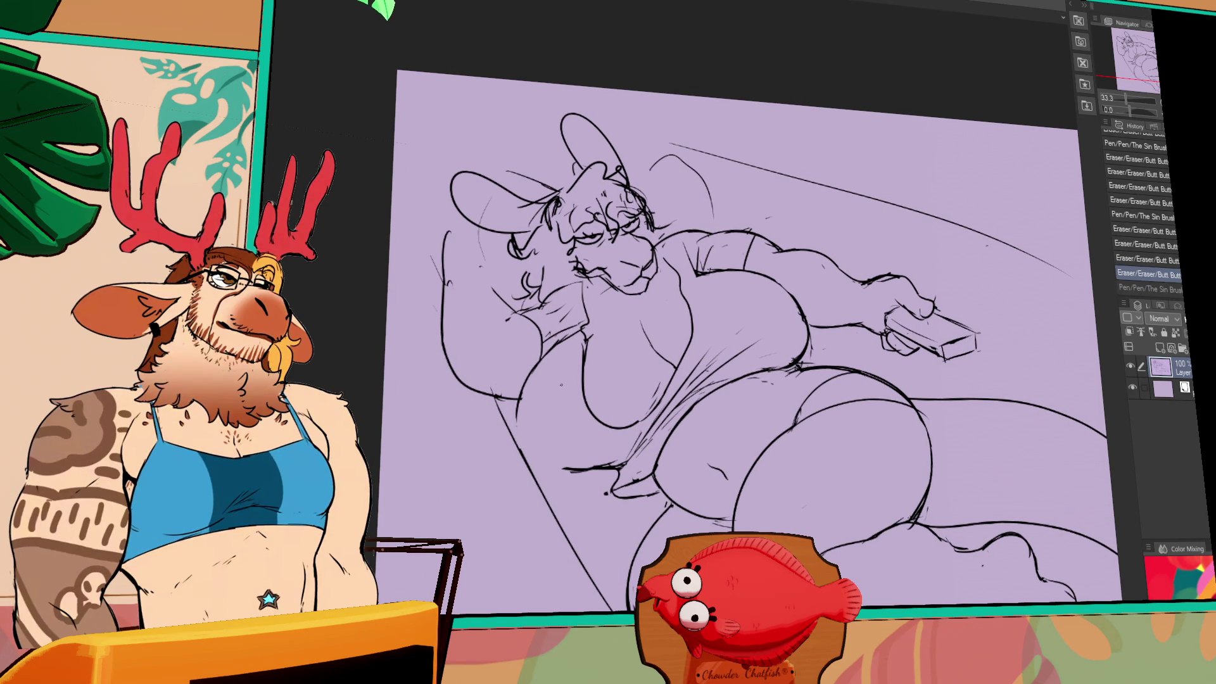
key("ctrl+y")
key("ctrl+z")
key("ctrl+y")
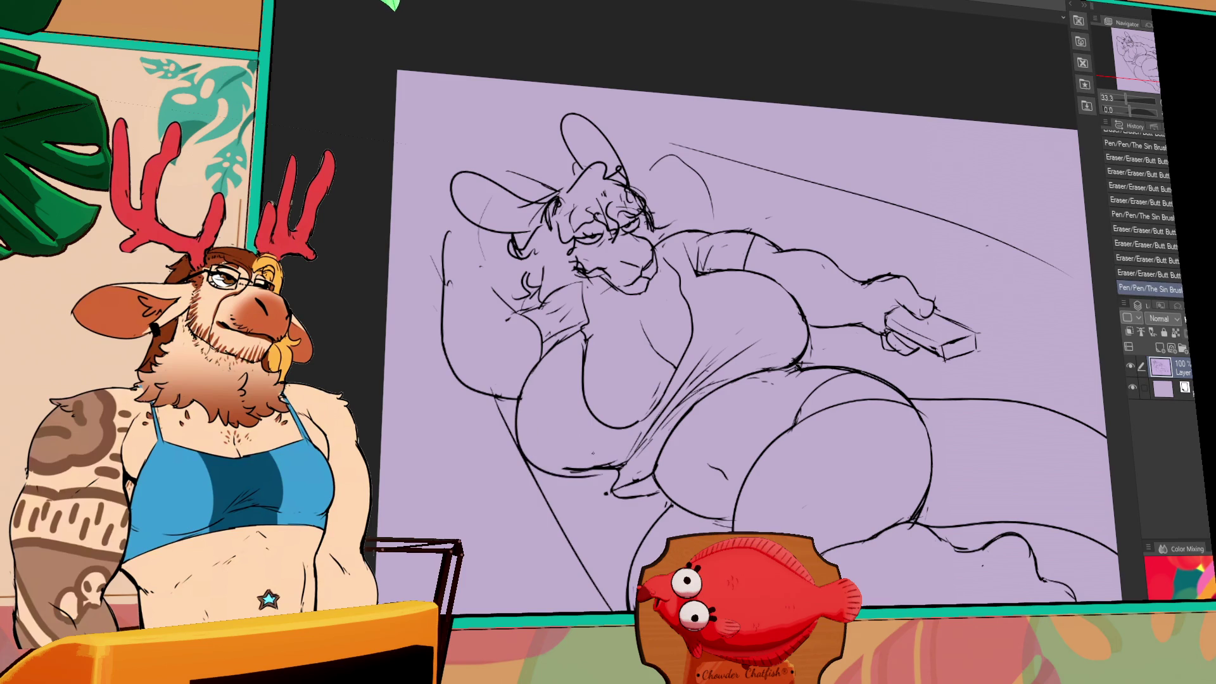
key("ctrl+z")
key("ctrl+y")
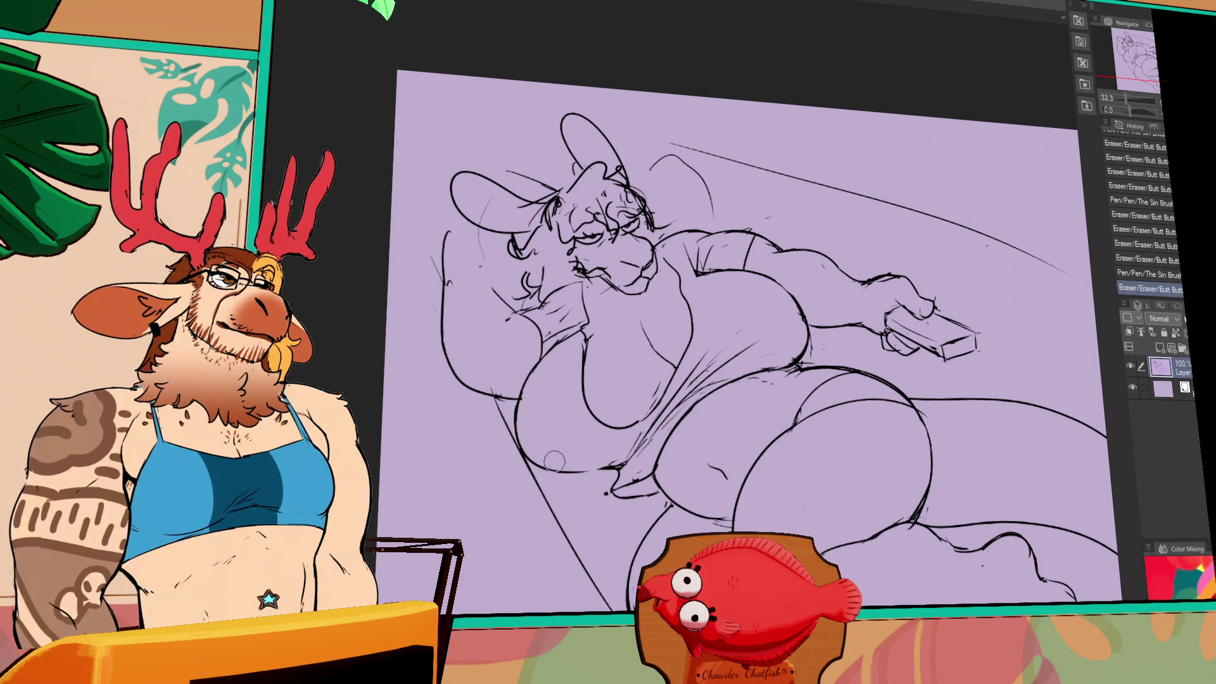
left_click_drag(551, 451, 621, 480)
mouse_move(557, 352)
left_mouse_down()
mouse_move(572, 376)
mouse_move(593, 330)
mouse_move(570, 342)
left_mouse_up()
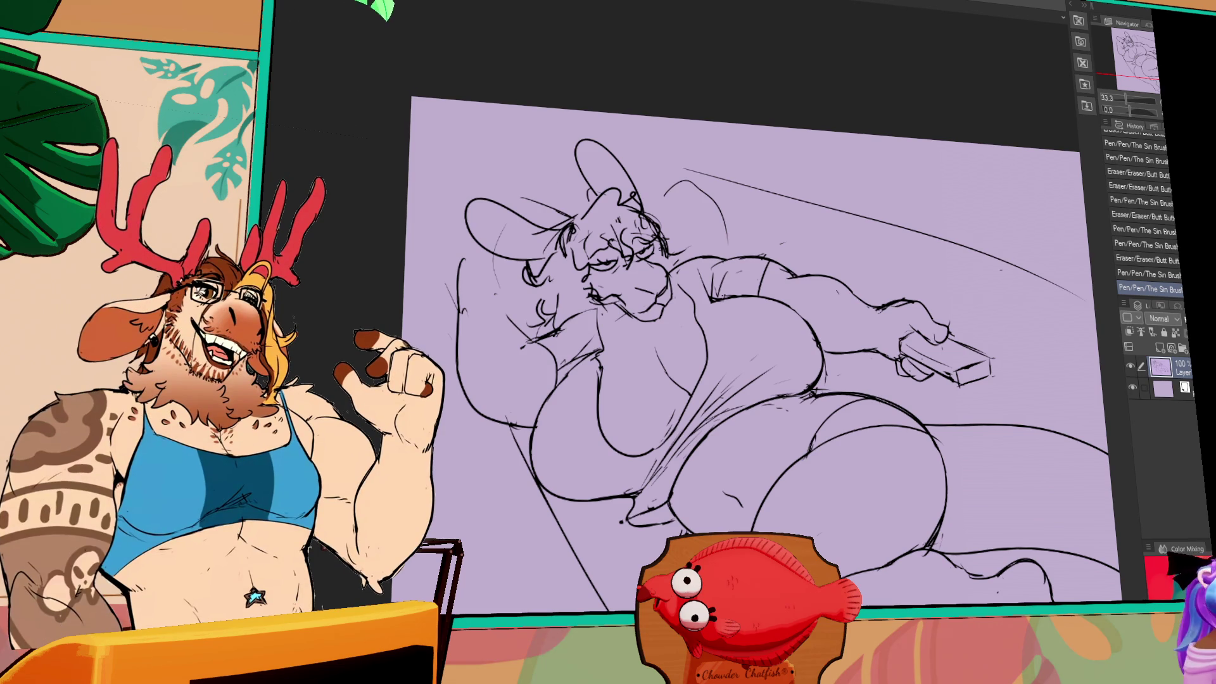
Redraw the small mark beside the bunny's mouth with the pen
scroll(751, 356, "up", 2)
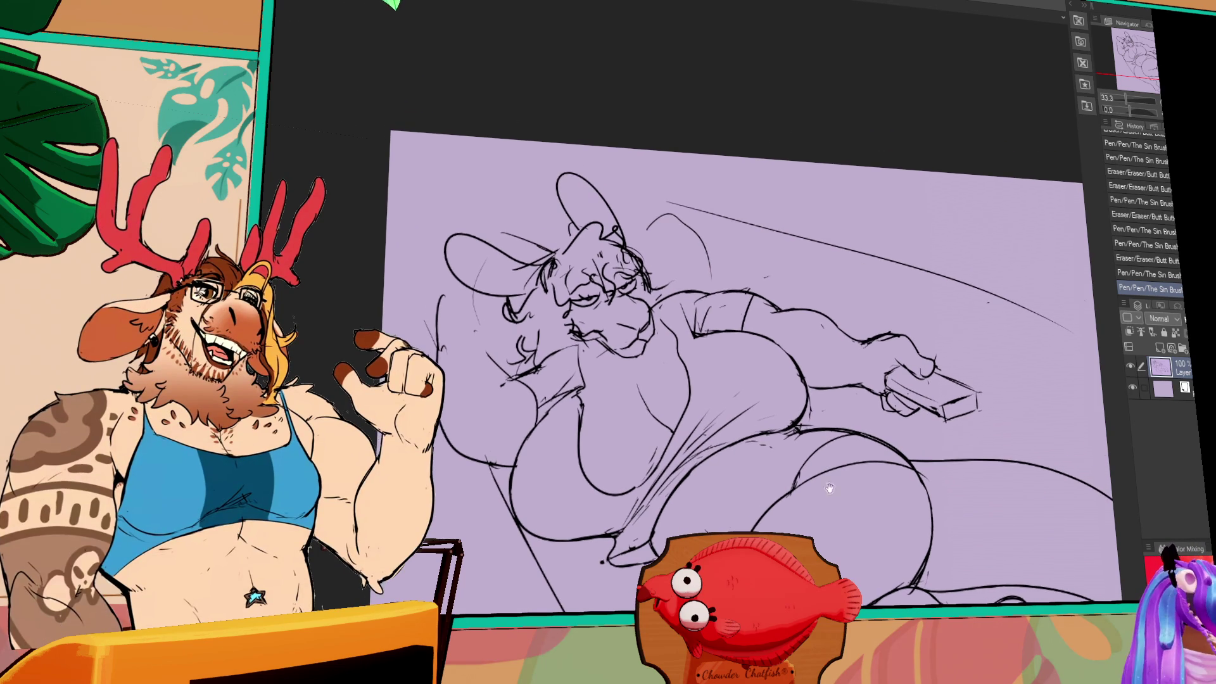
left_click_drag(563, 319, 586, 329)
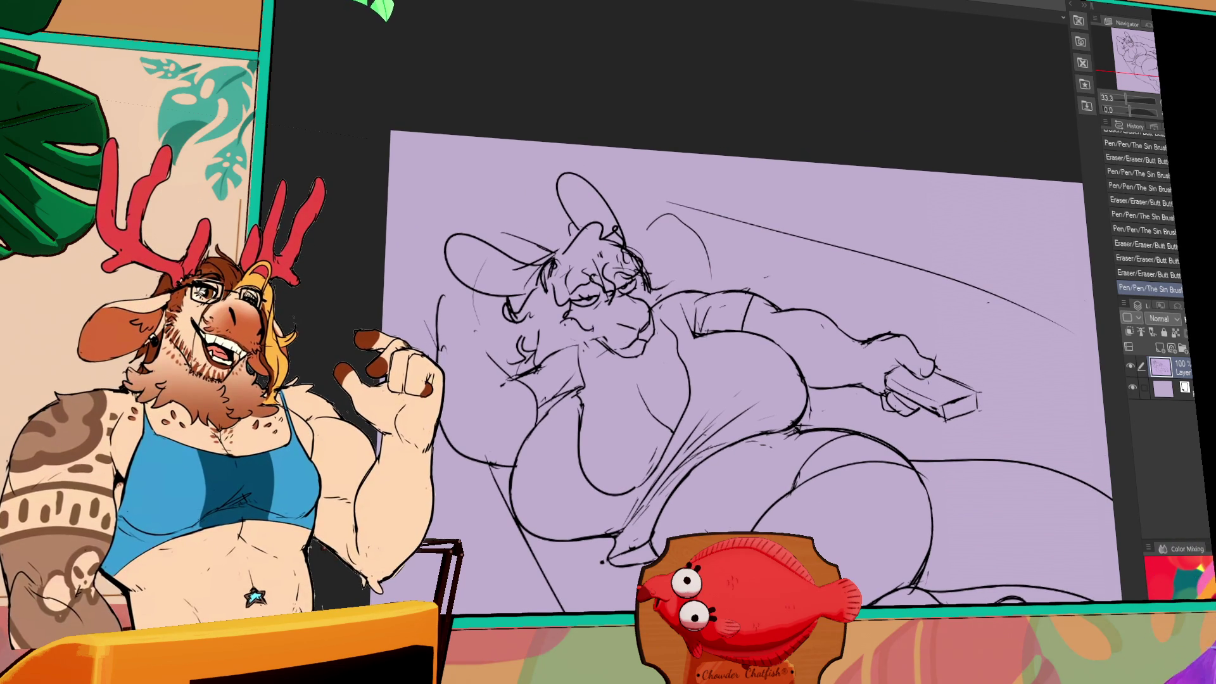
scroll(751, 367, "down", 1)
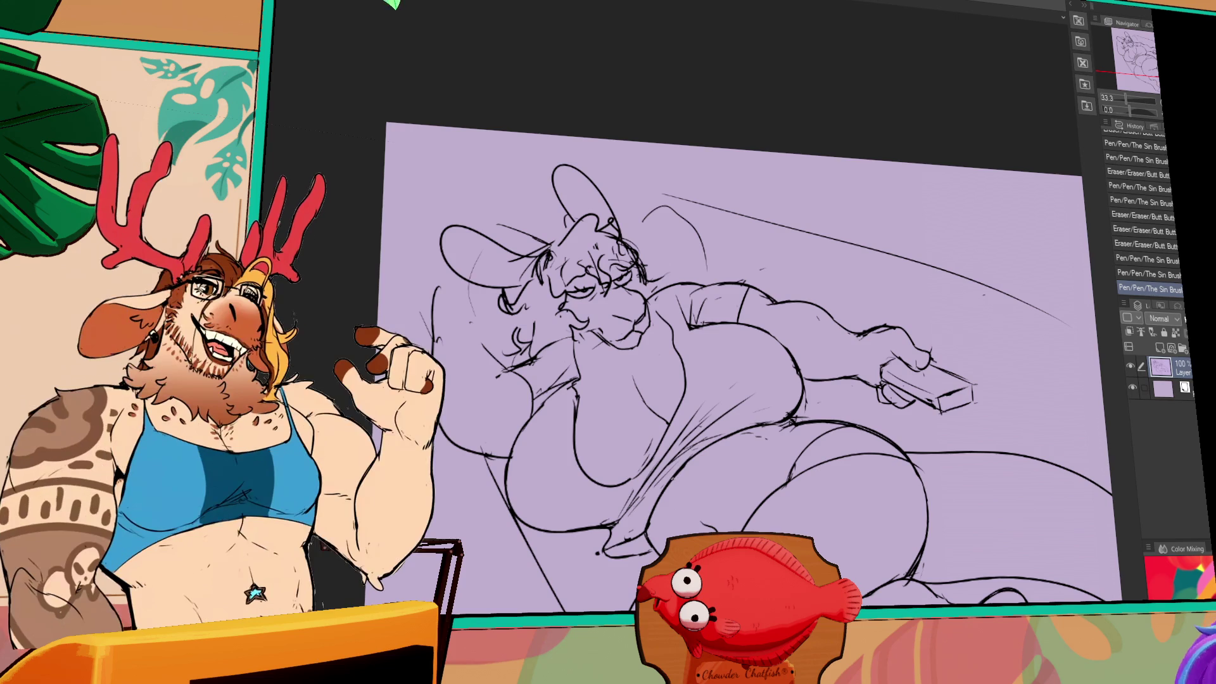
left_click_drag(716, 498, 714, 487)
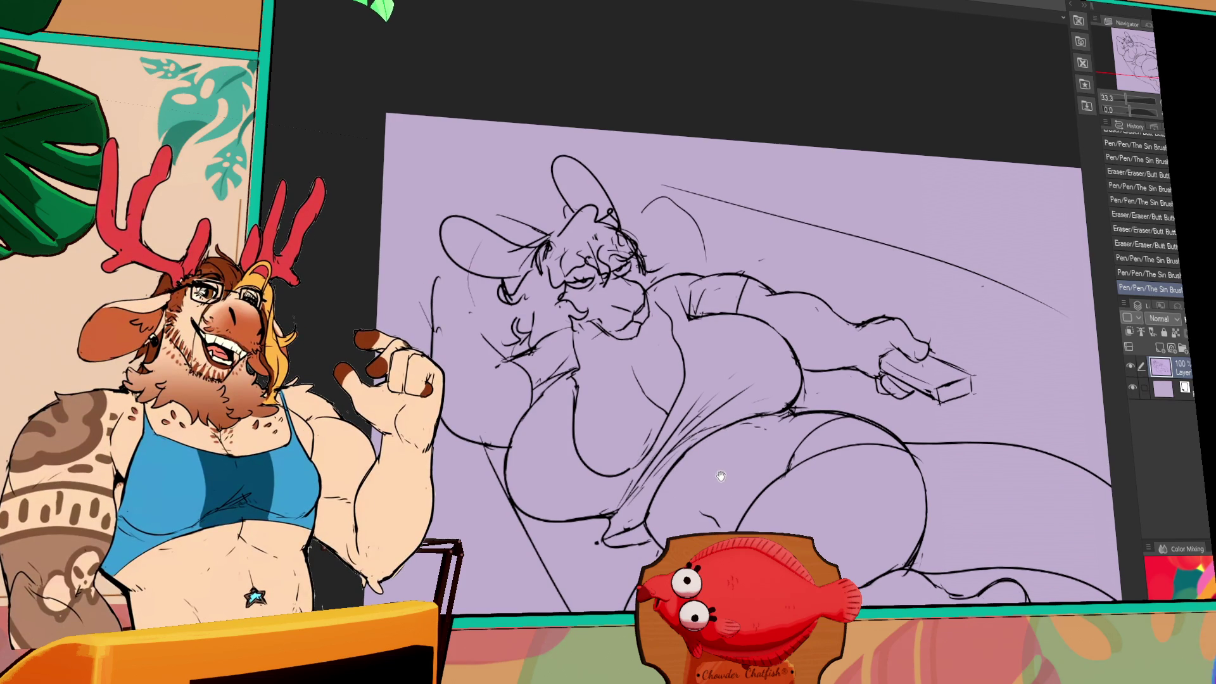